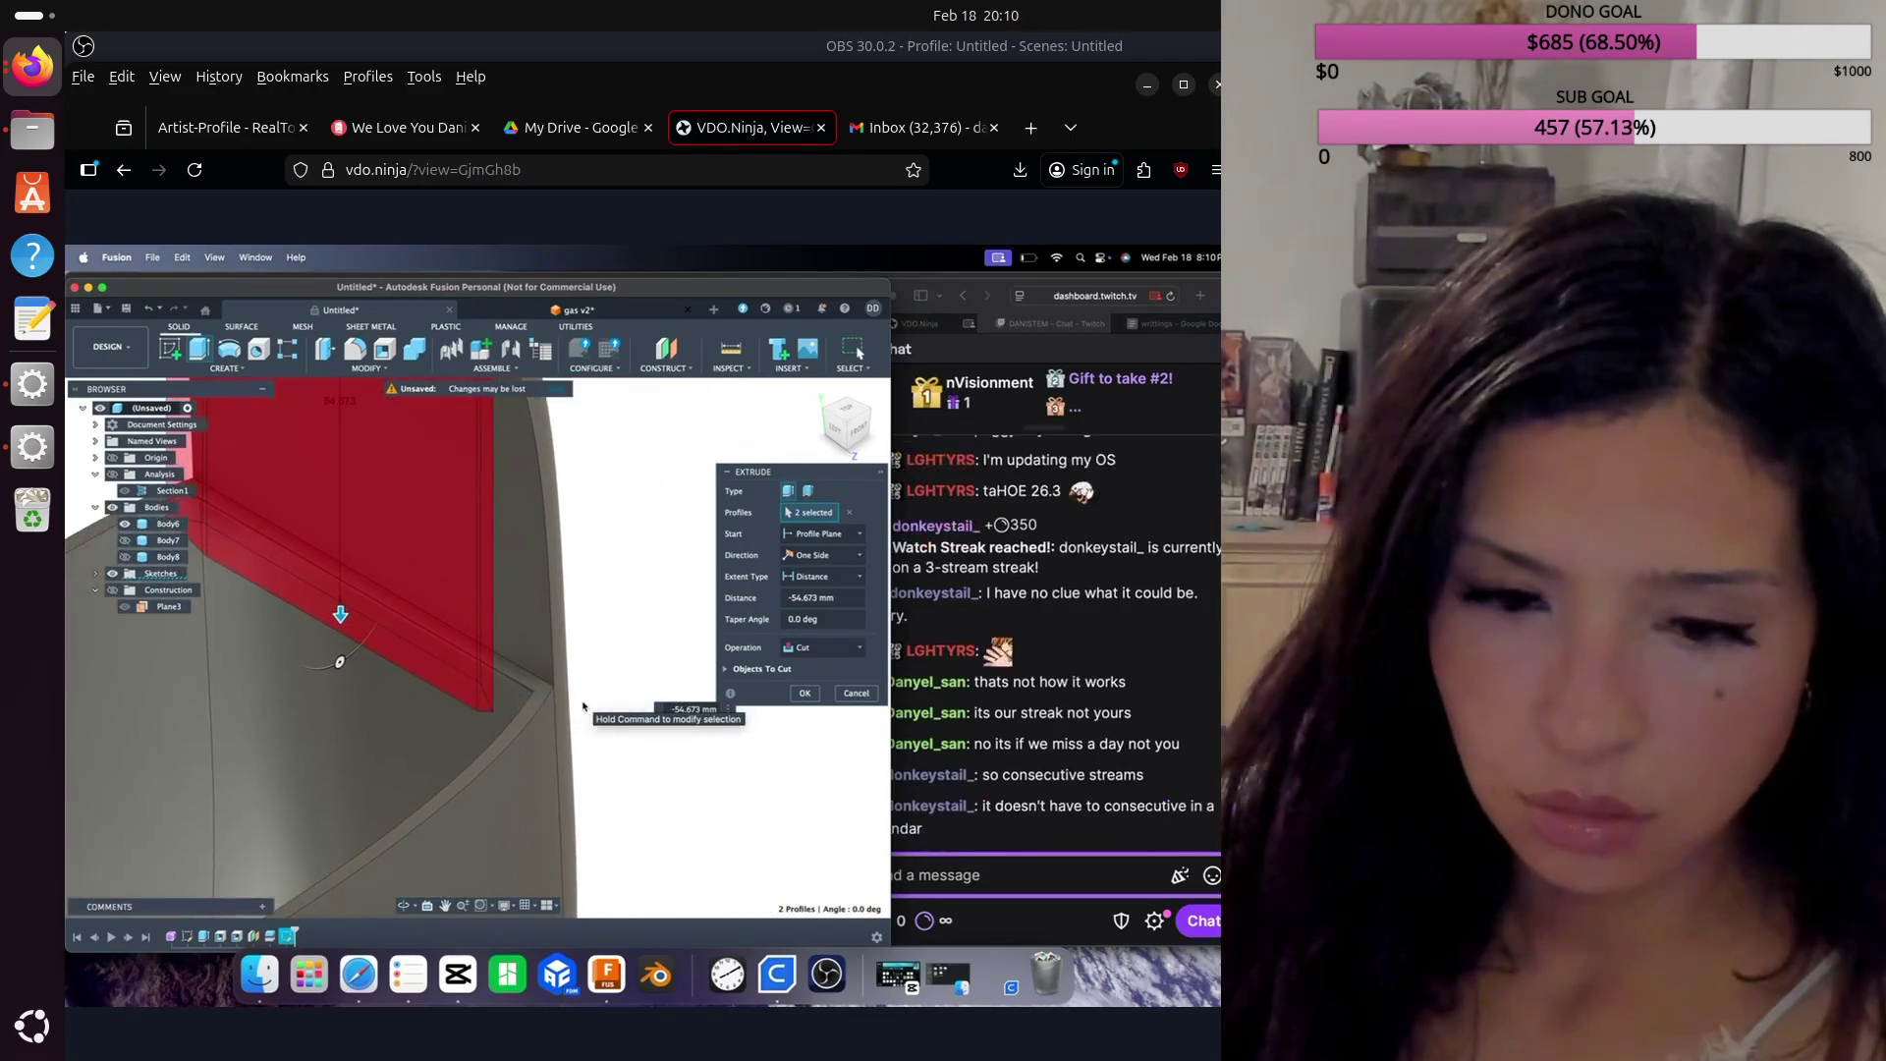
Step: Commit the 54.673 mm two-profile cut through the purse body
scroll(514, 699, up, 2)
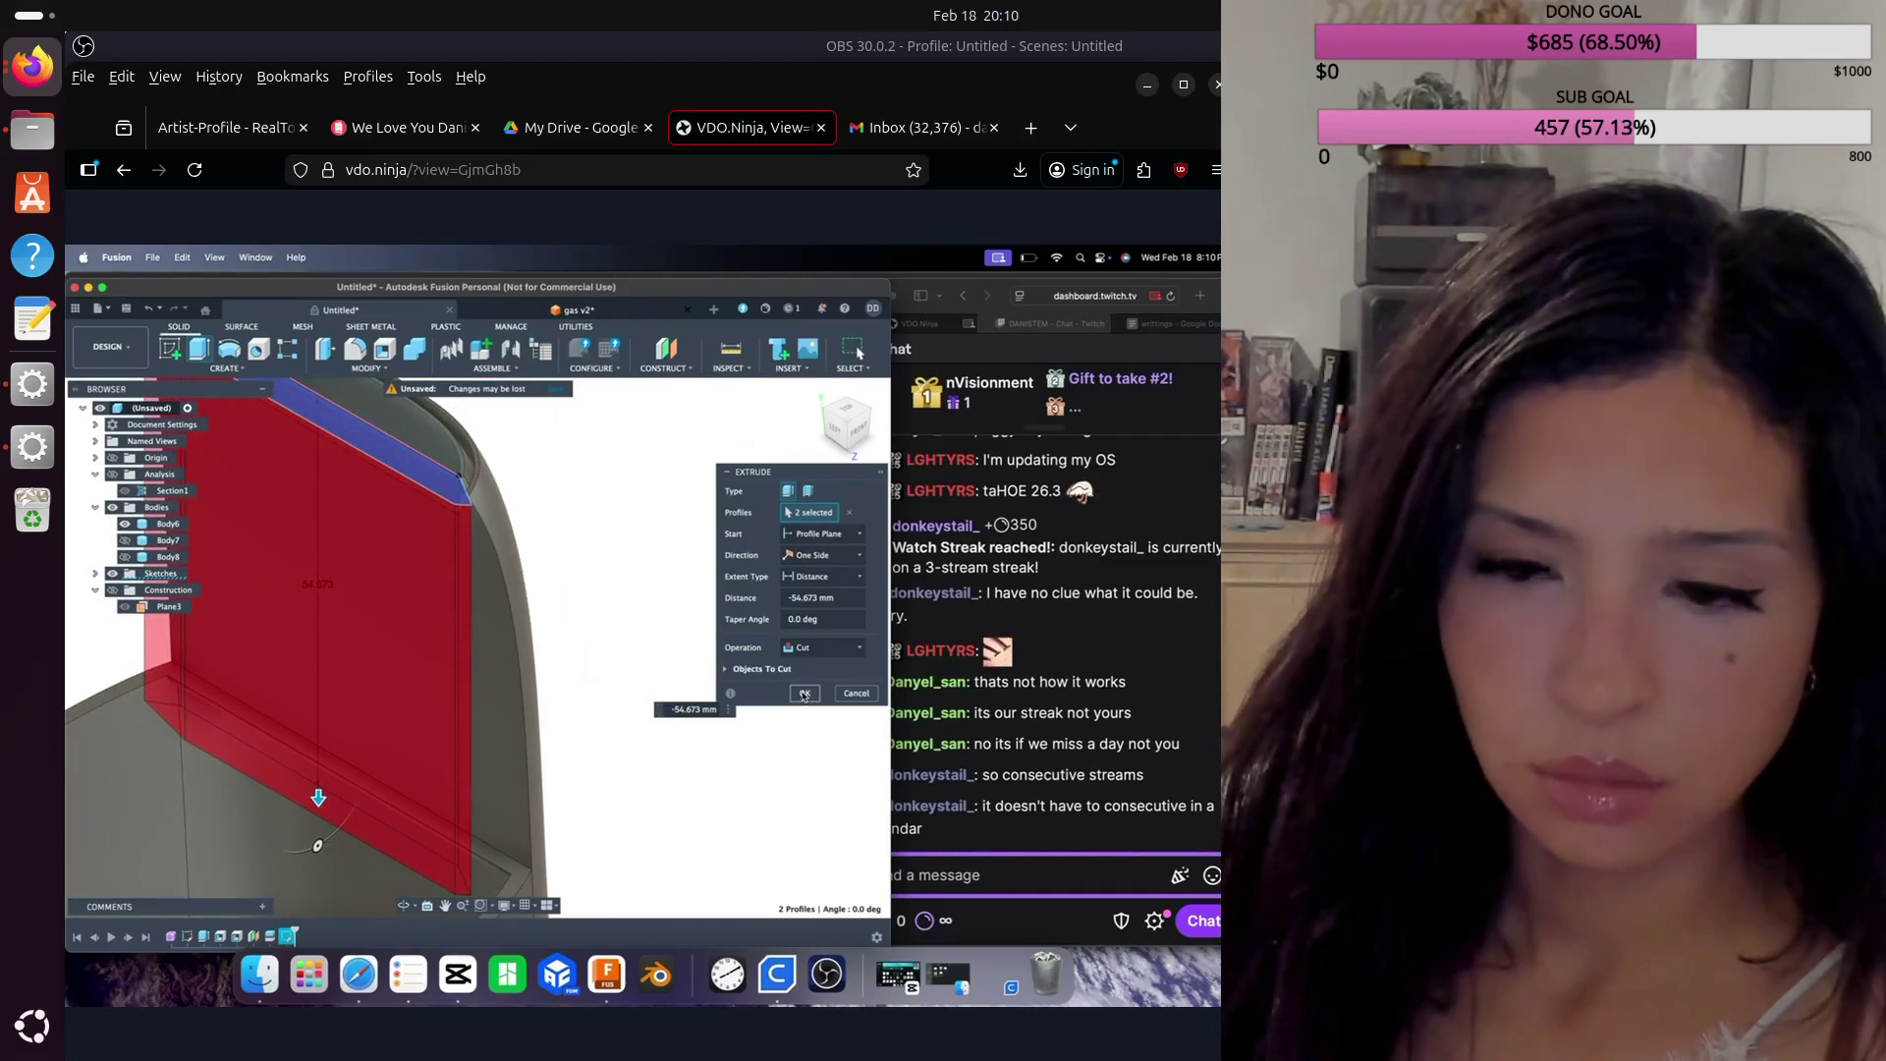
click(804, 695)
shift+scroll(763, 697, up, 3)
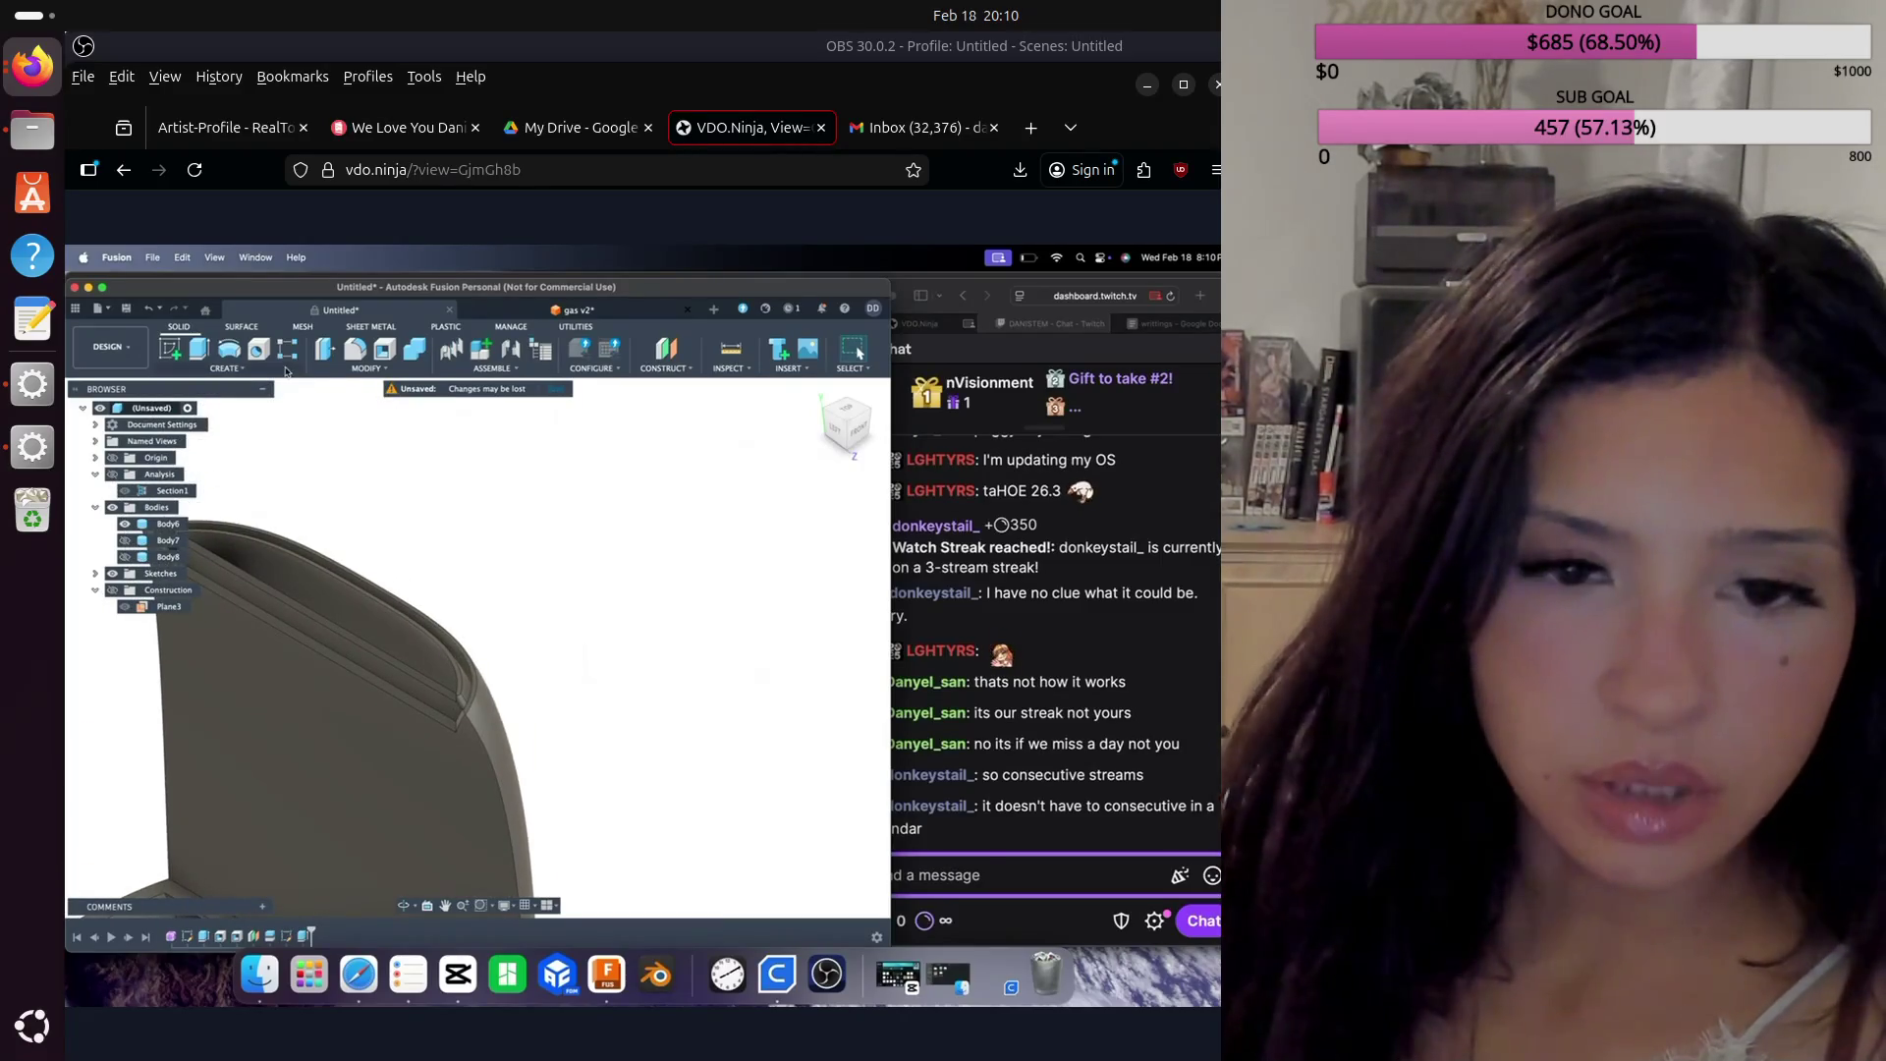
Step: Try a -2 mm extrude cut on the top rim face, then abandon it
click(198, 349)
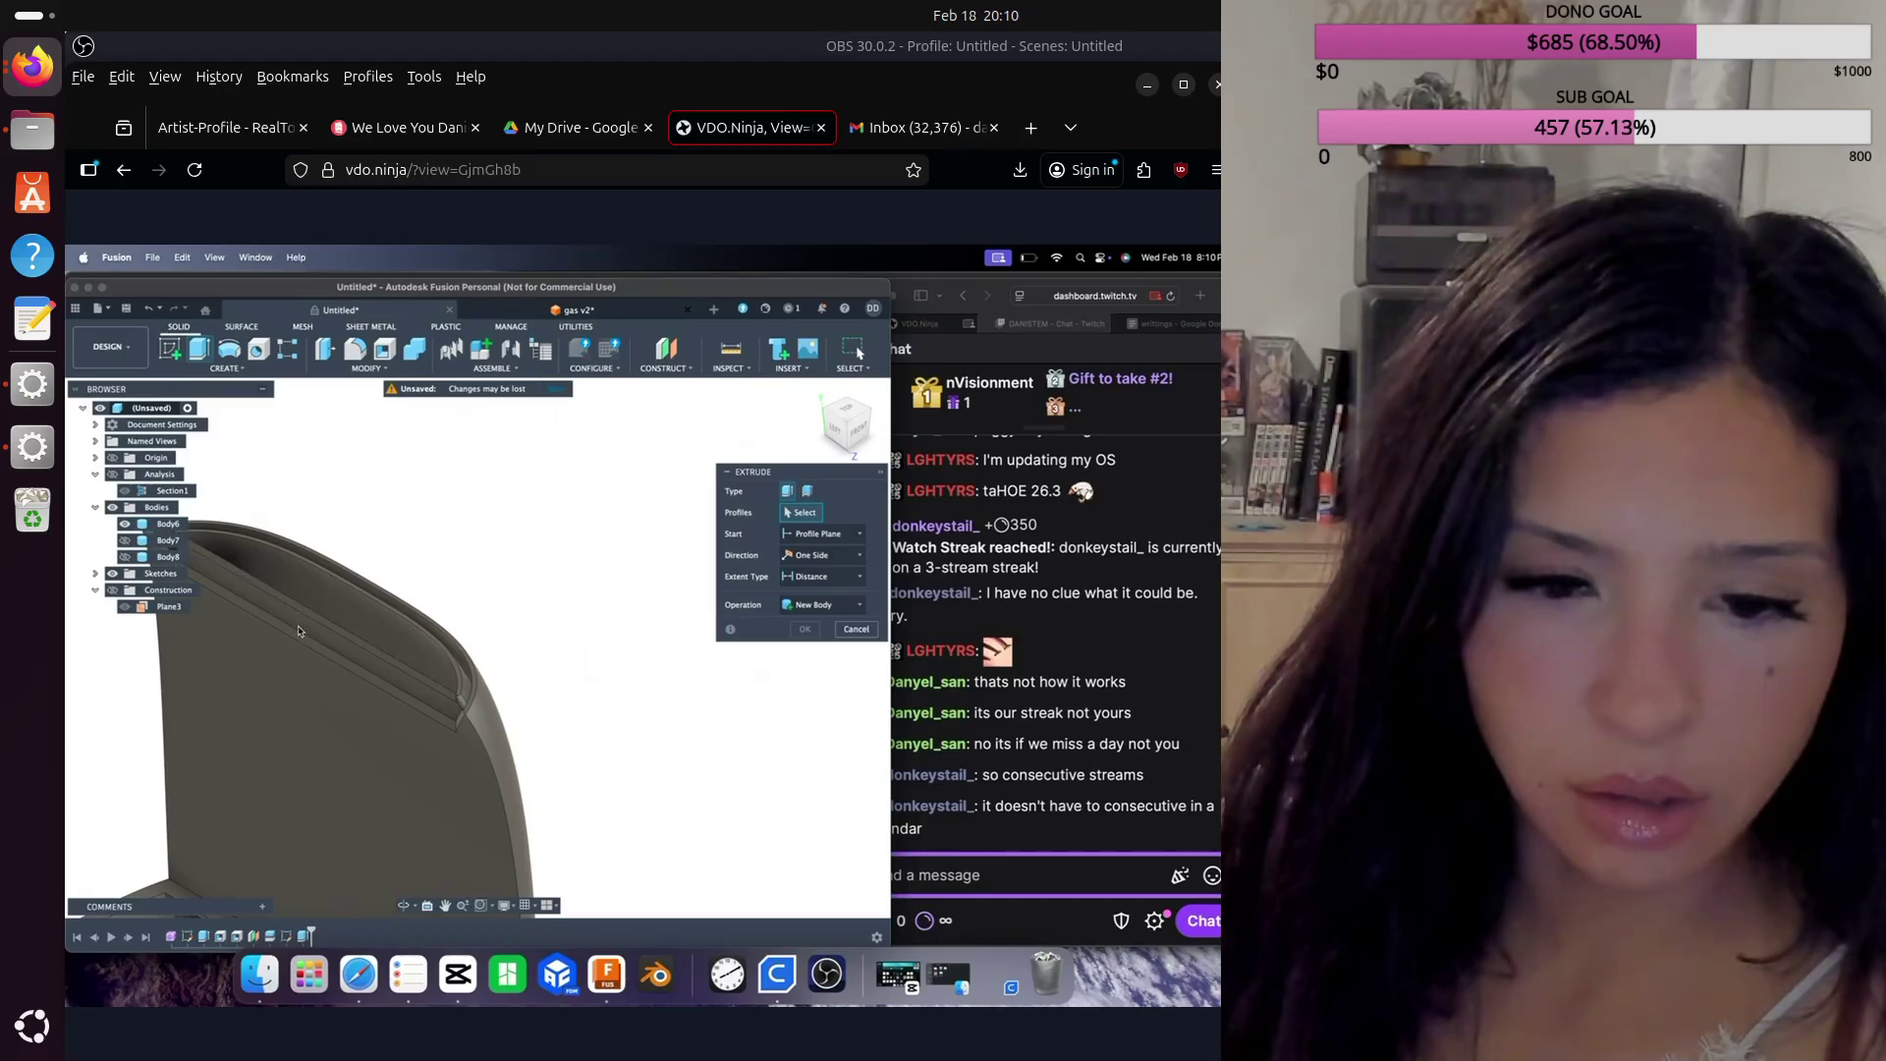
click(289, 637)
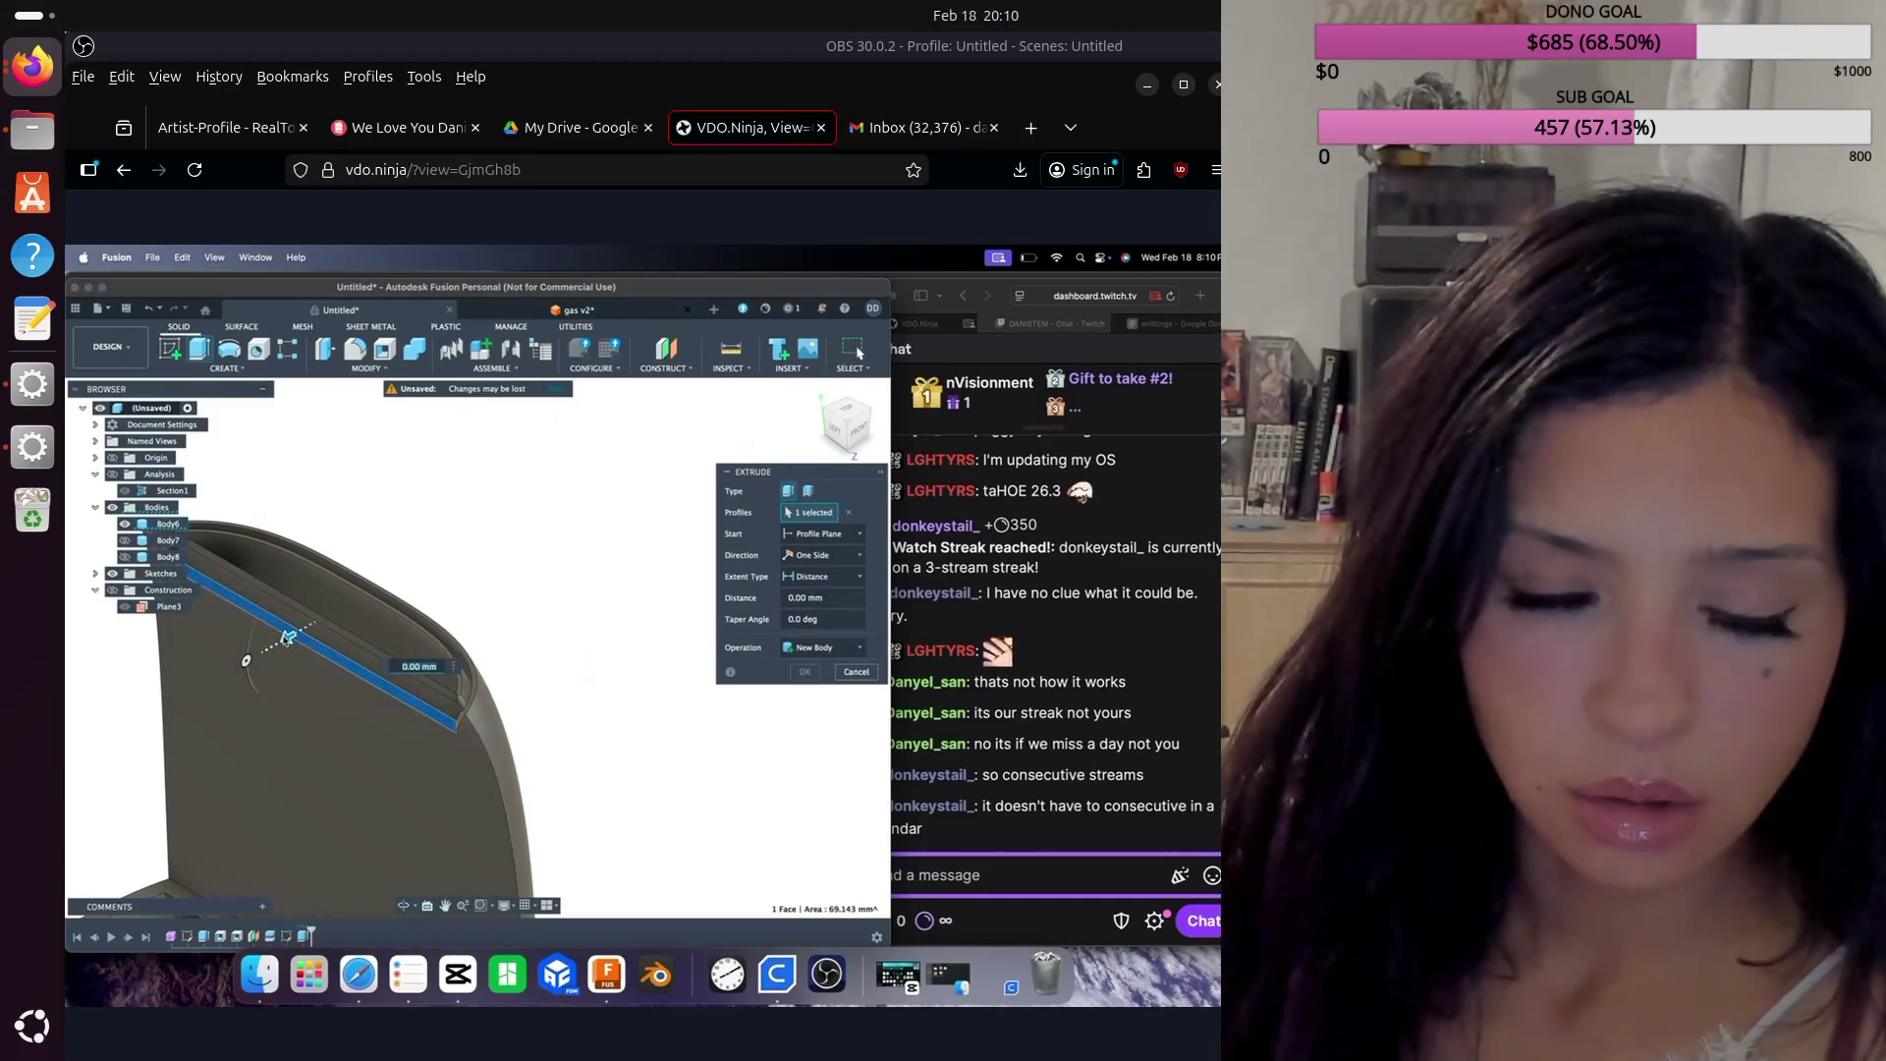
mouse_move(285, 653)
mouse_down()
mouse_move(329, 665)
mouse_move(358, 596)
mouse_up()
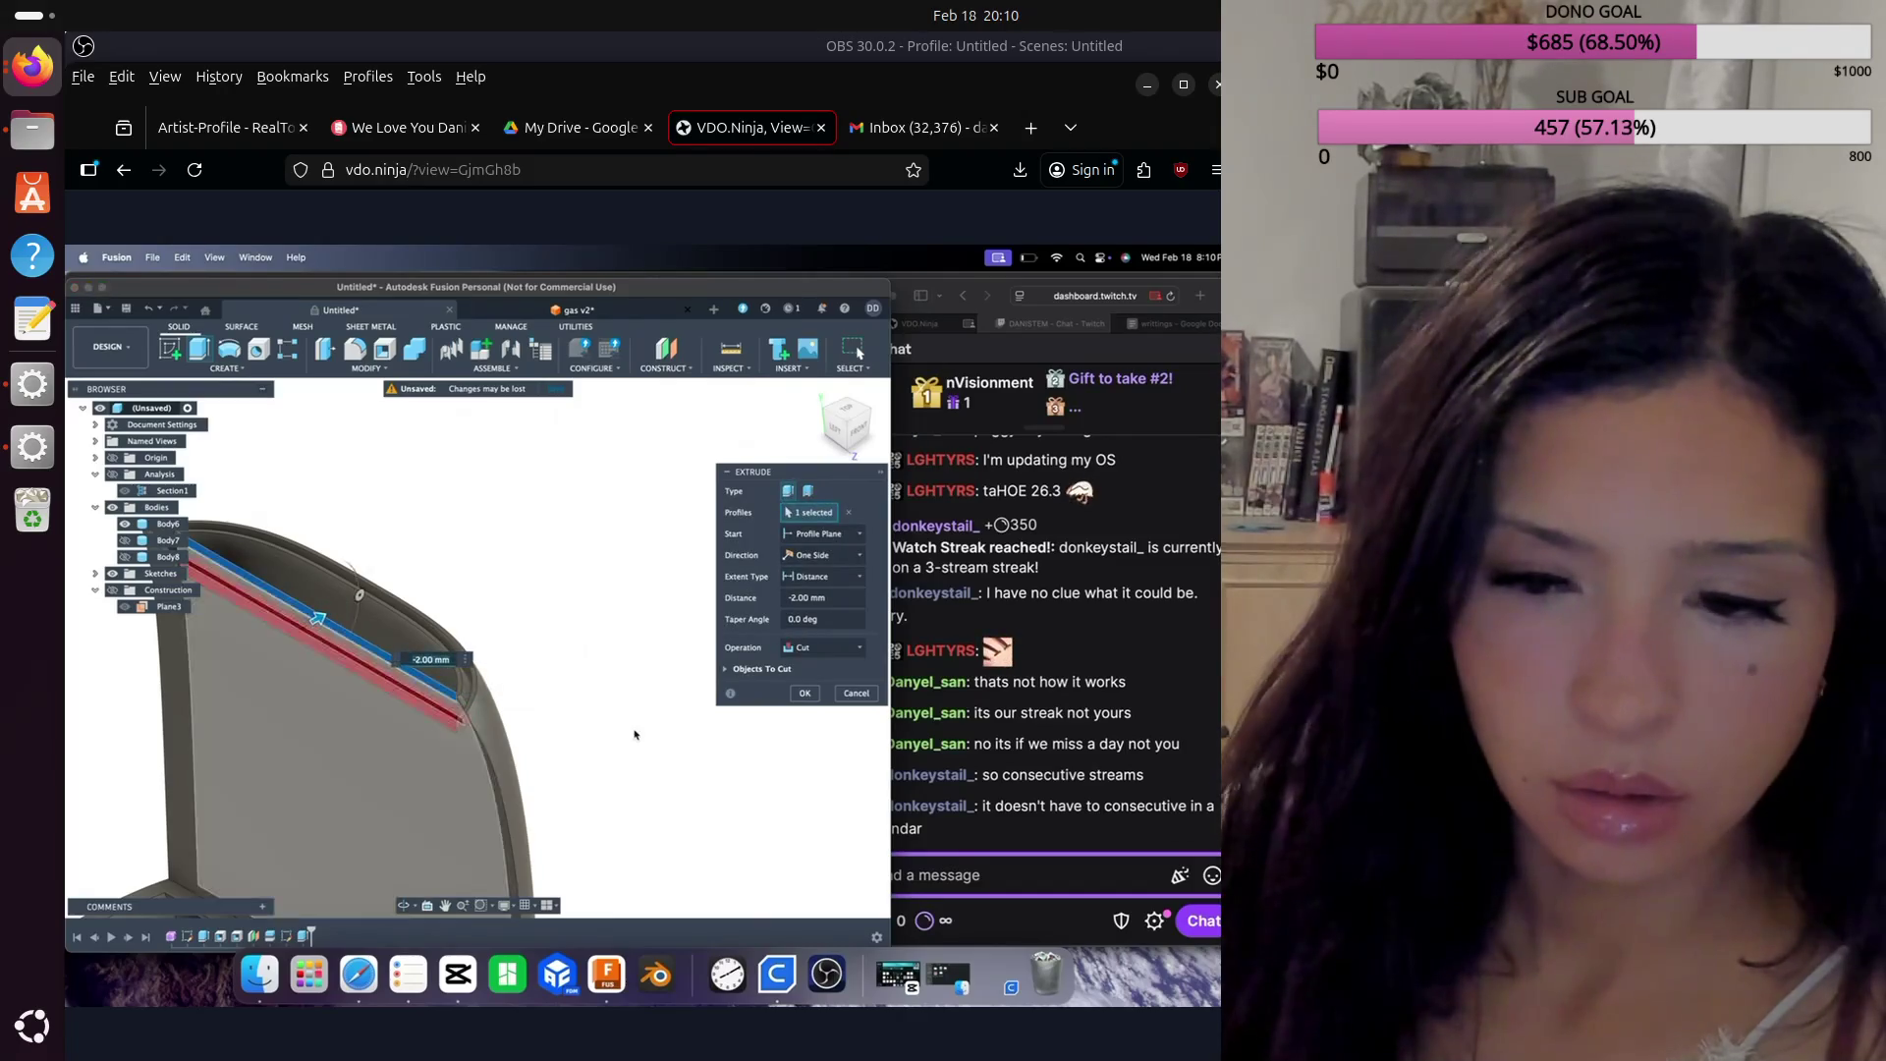
click(868, 695)
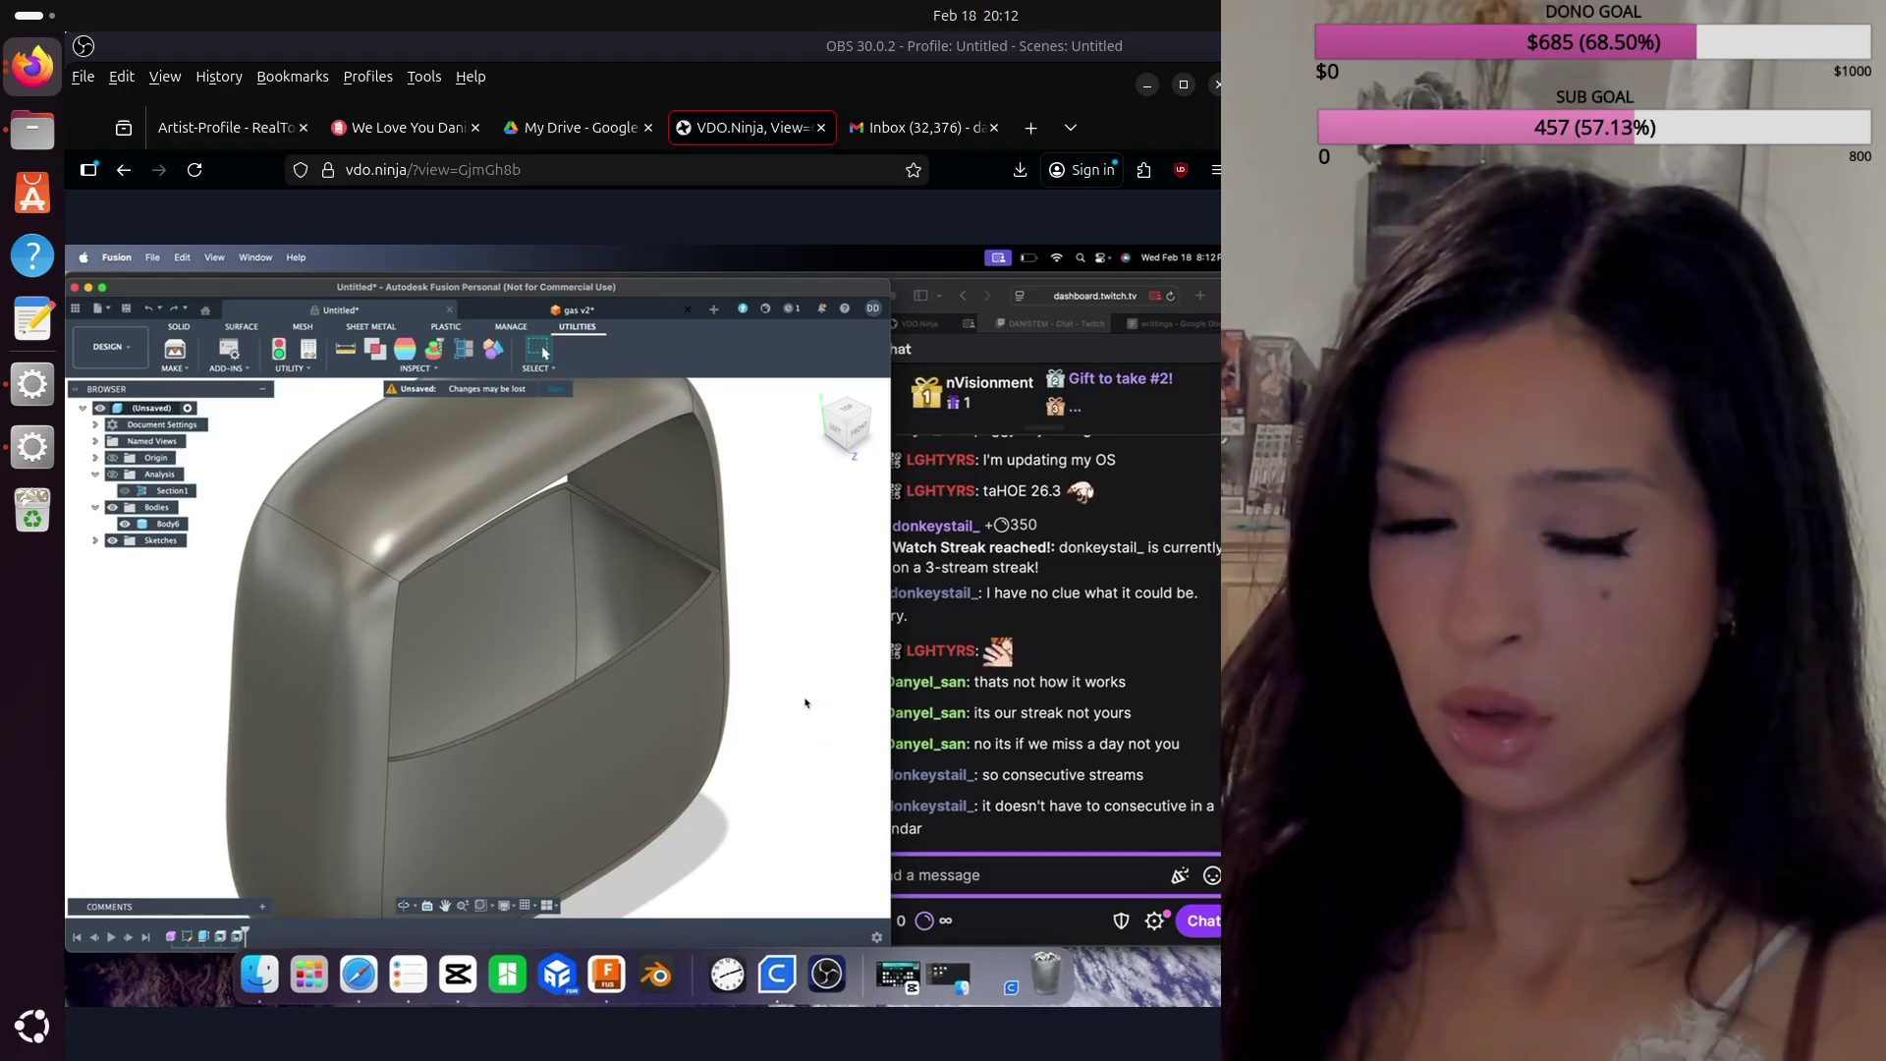
Step: Switch from Fusion to the Cura slicer in the Dock
click(779, 976)
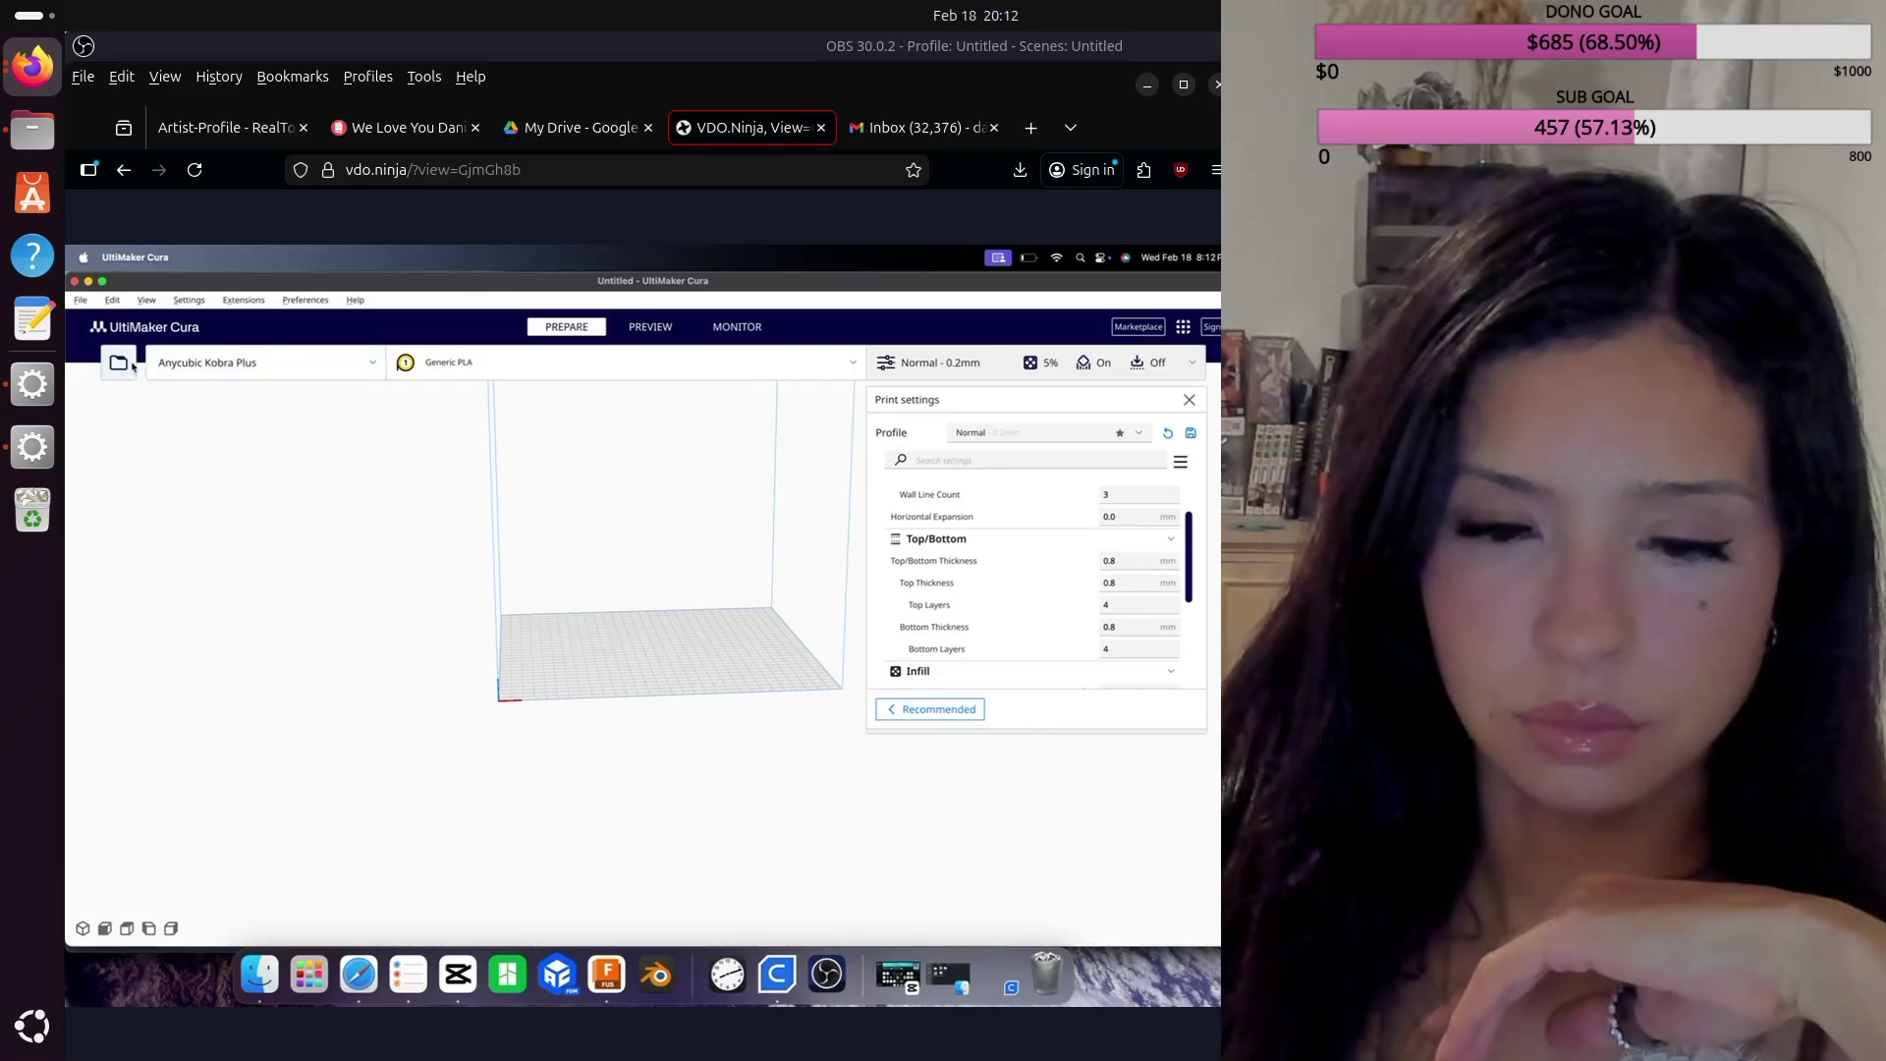
Step: Load purse.stl from Downloads onto the Kobra Plus build plate
click(118, 362)
click(529, 554)
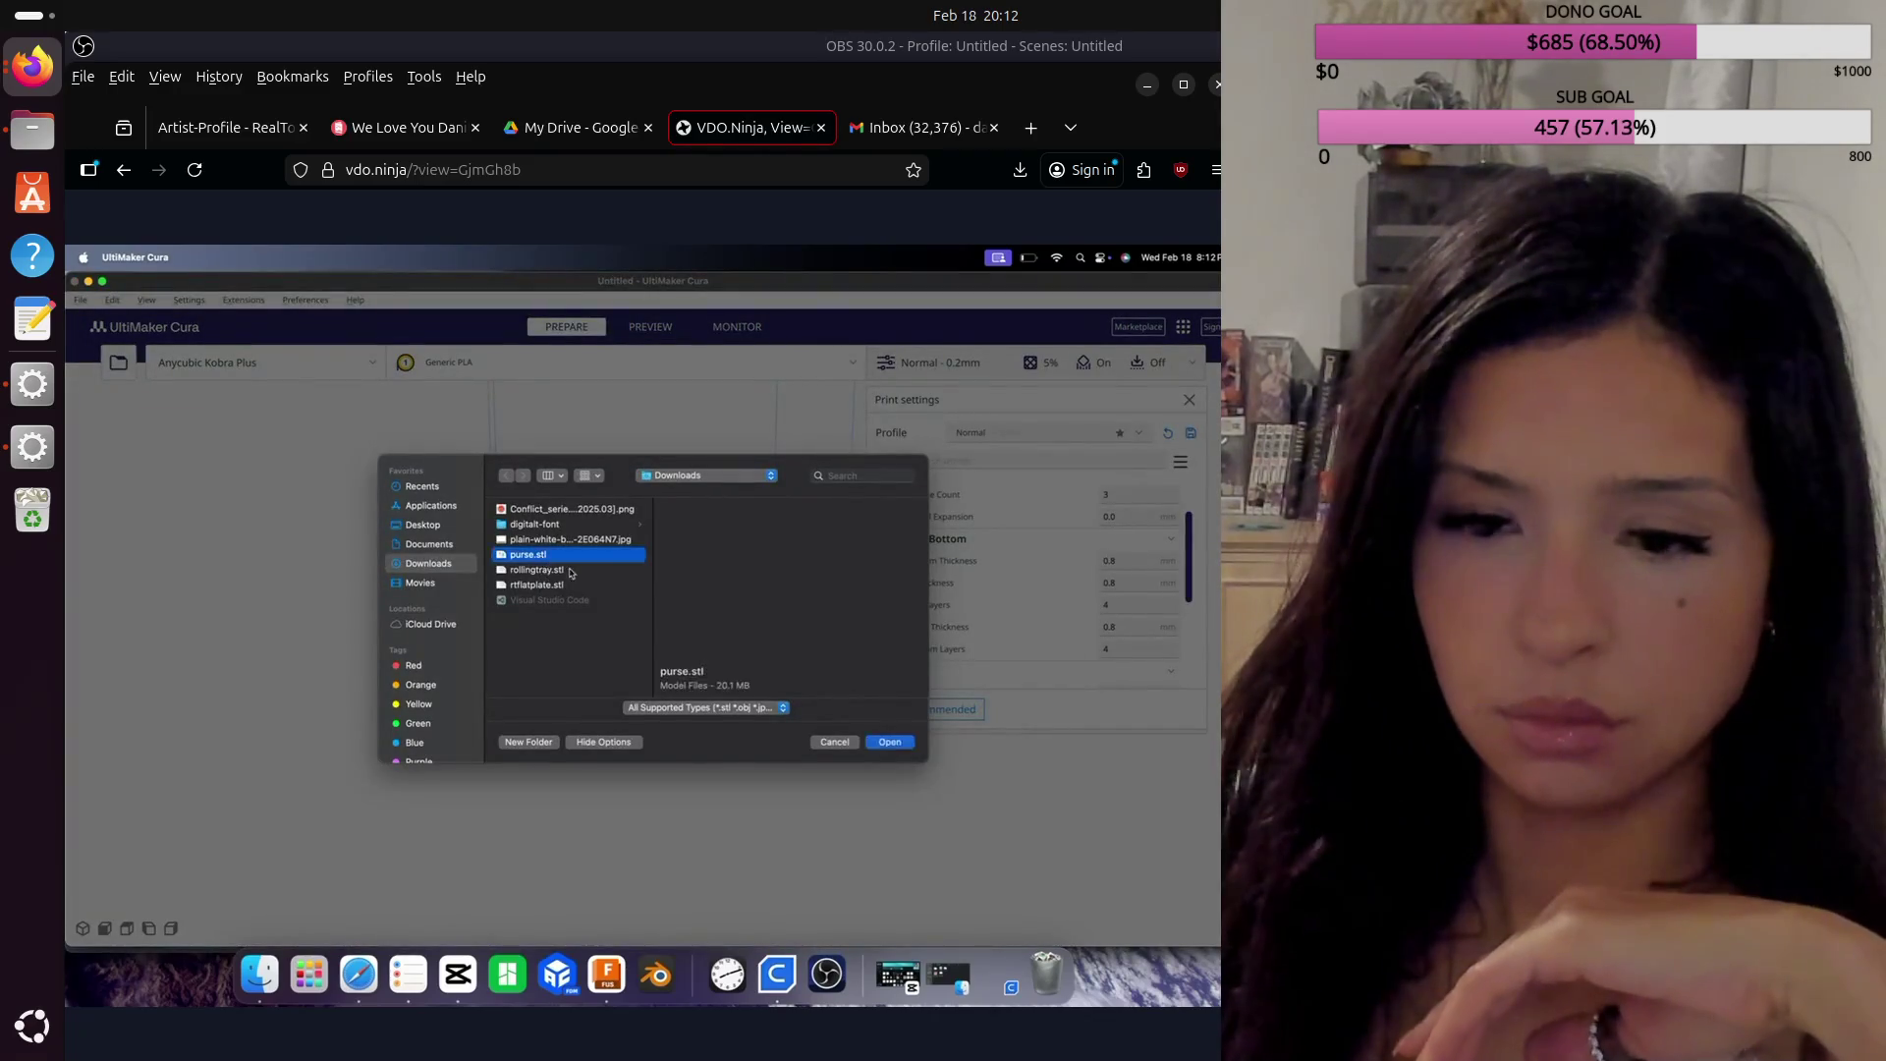
click(911, 746)
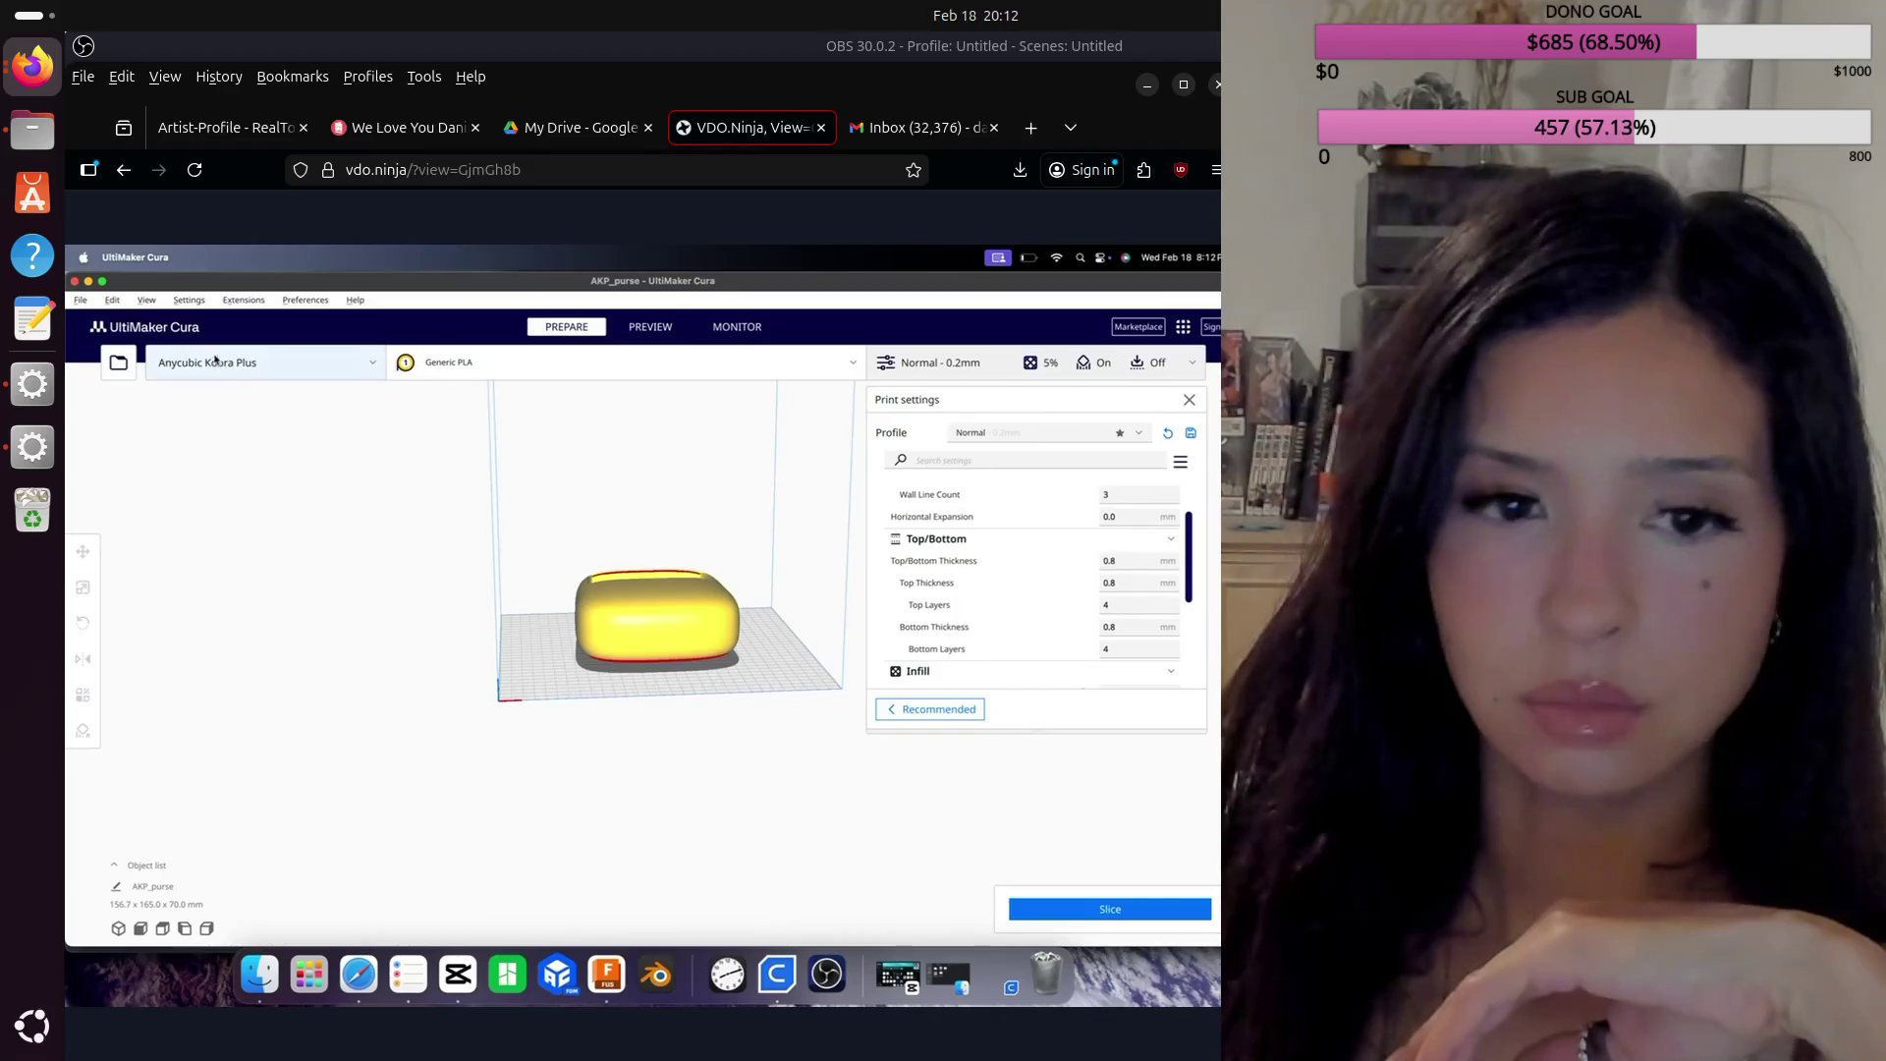
Step: Resize the Cura window beside the stream chat and select the purse model
key(ctrl+super+f)
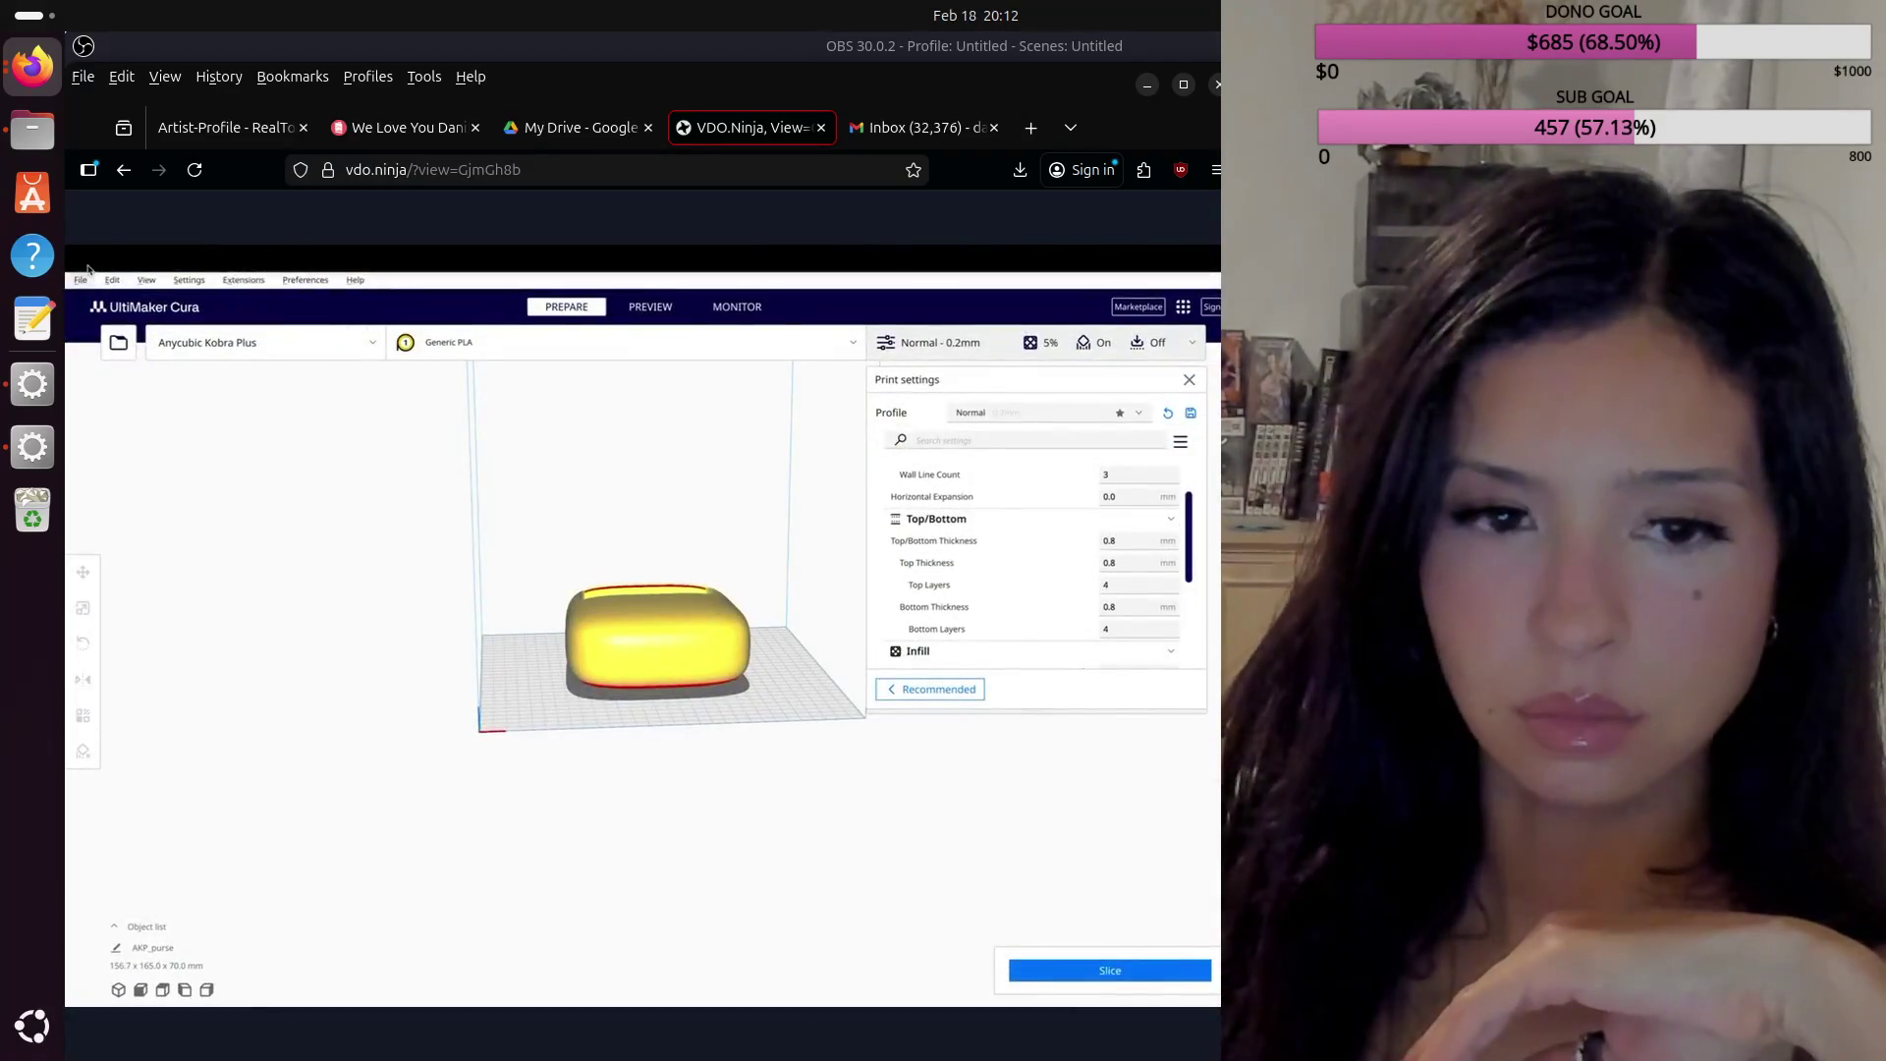
click(103, 282)
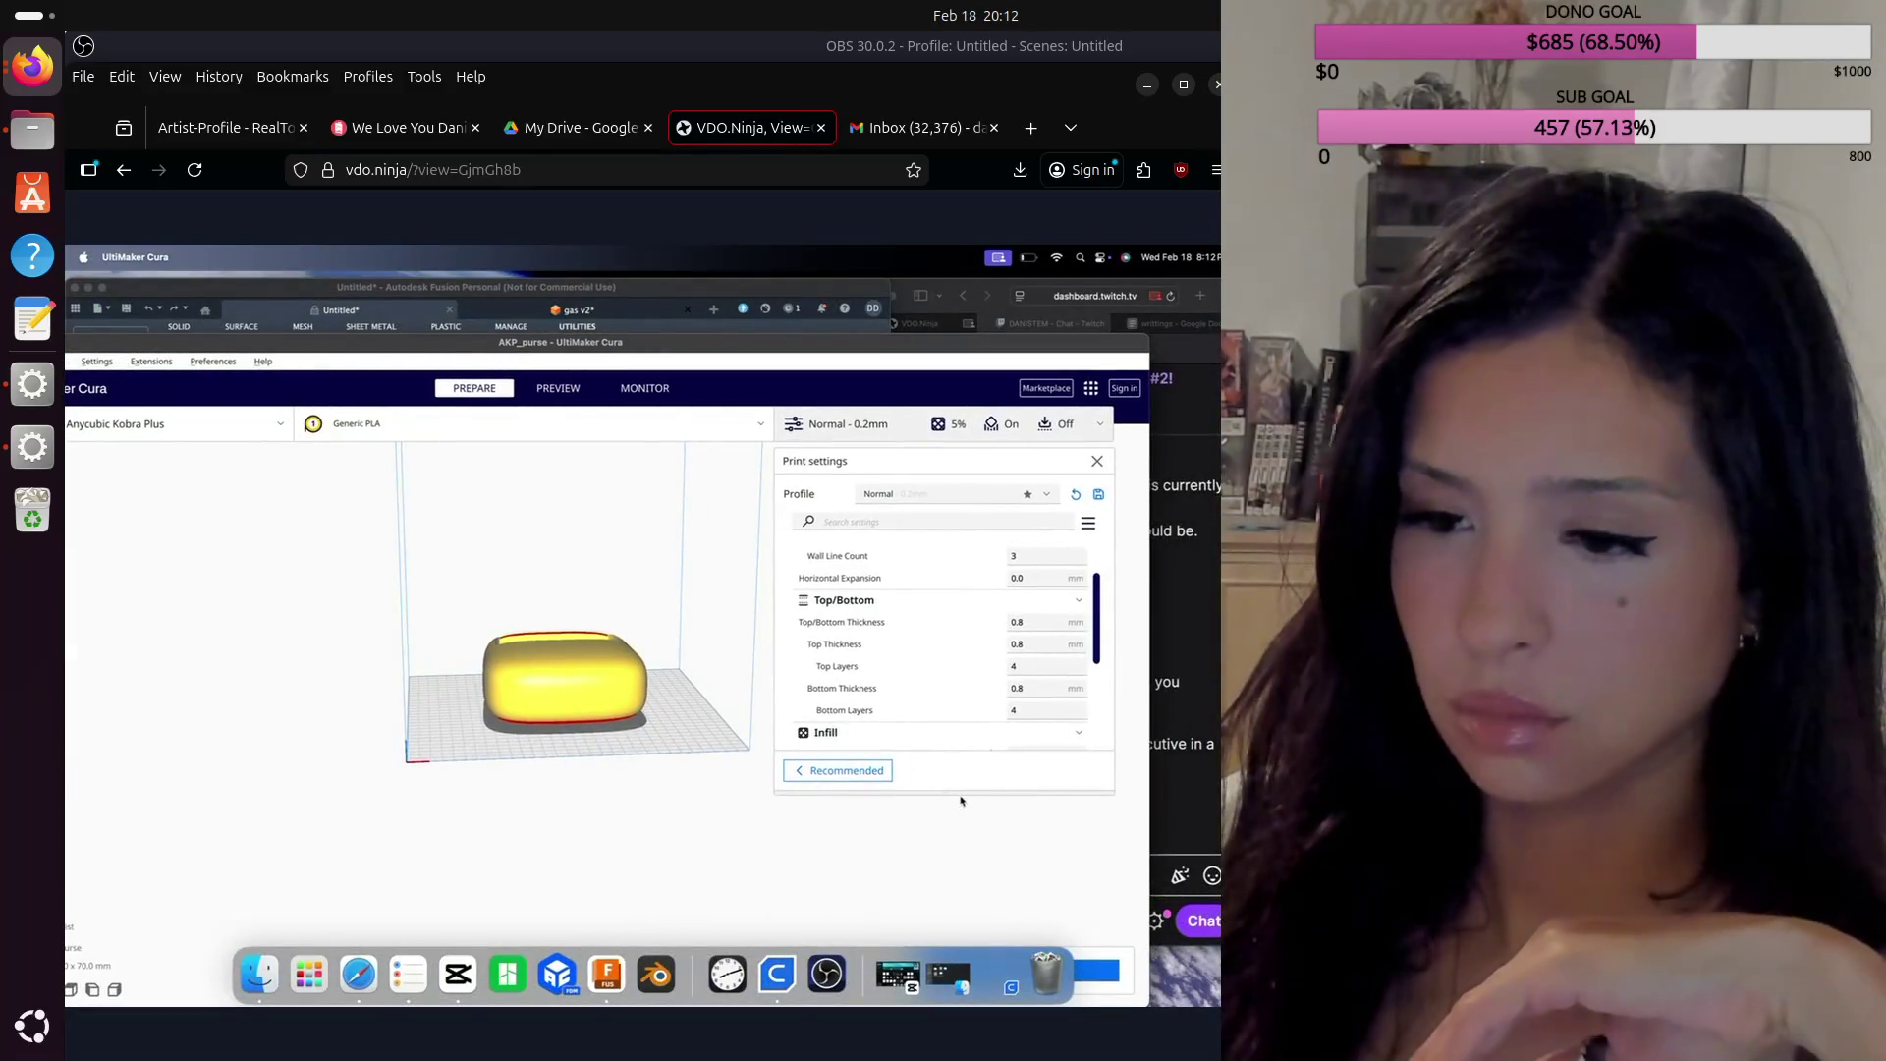
drag(1147, 840, 859, 840)
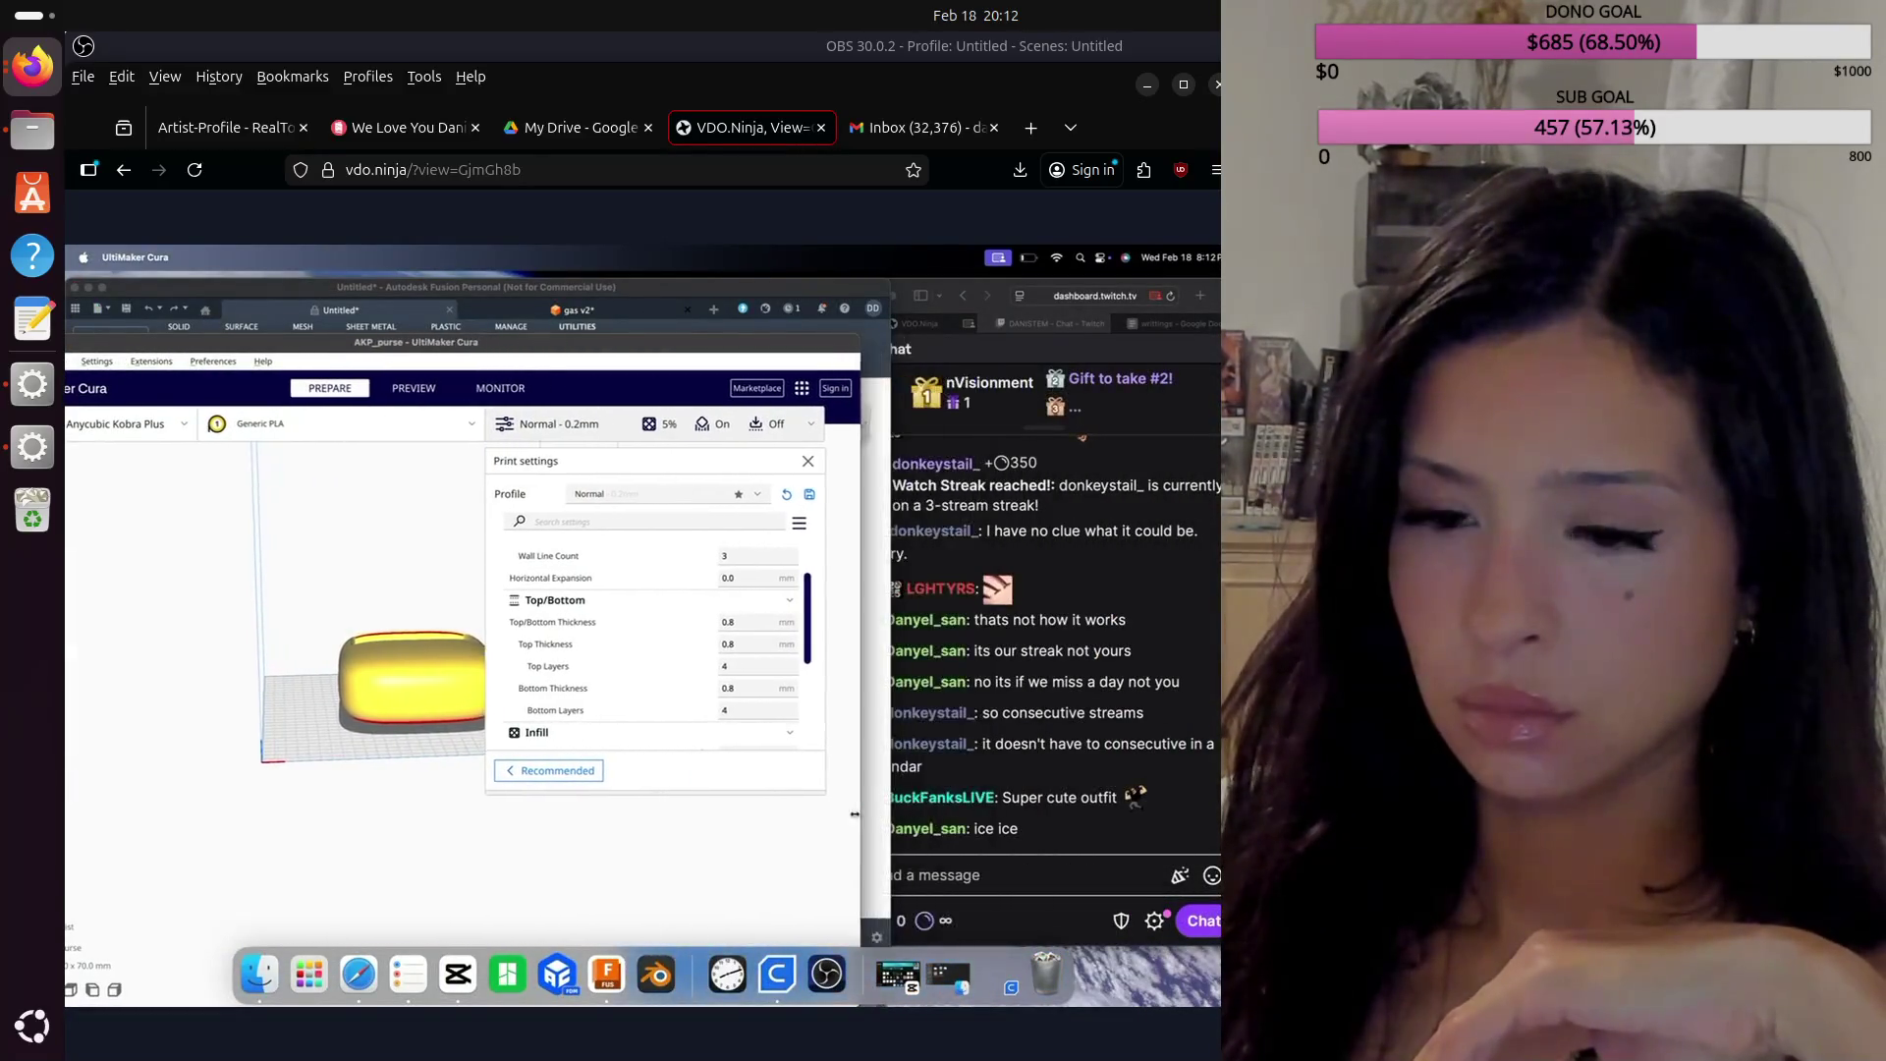
double_click(725, 343)
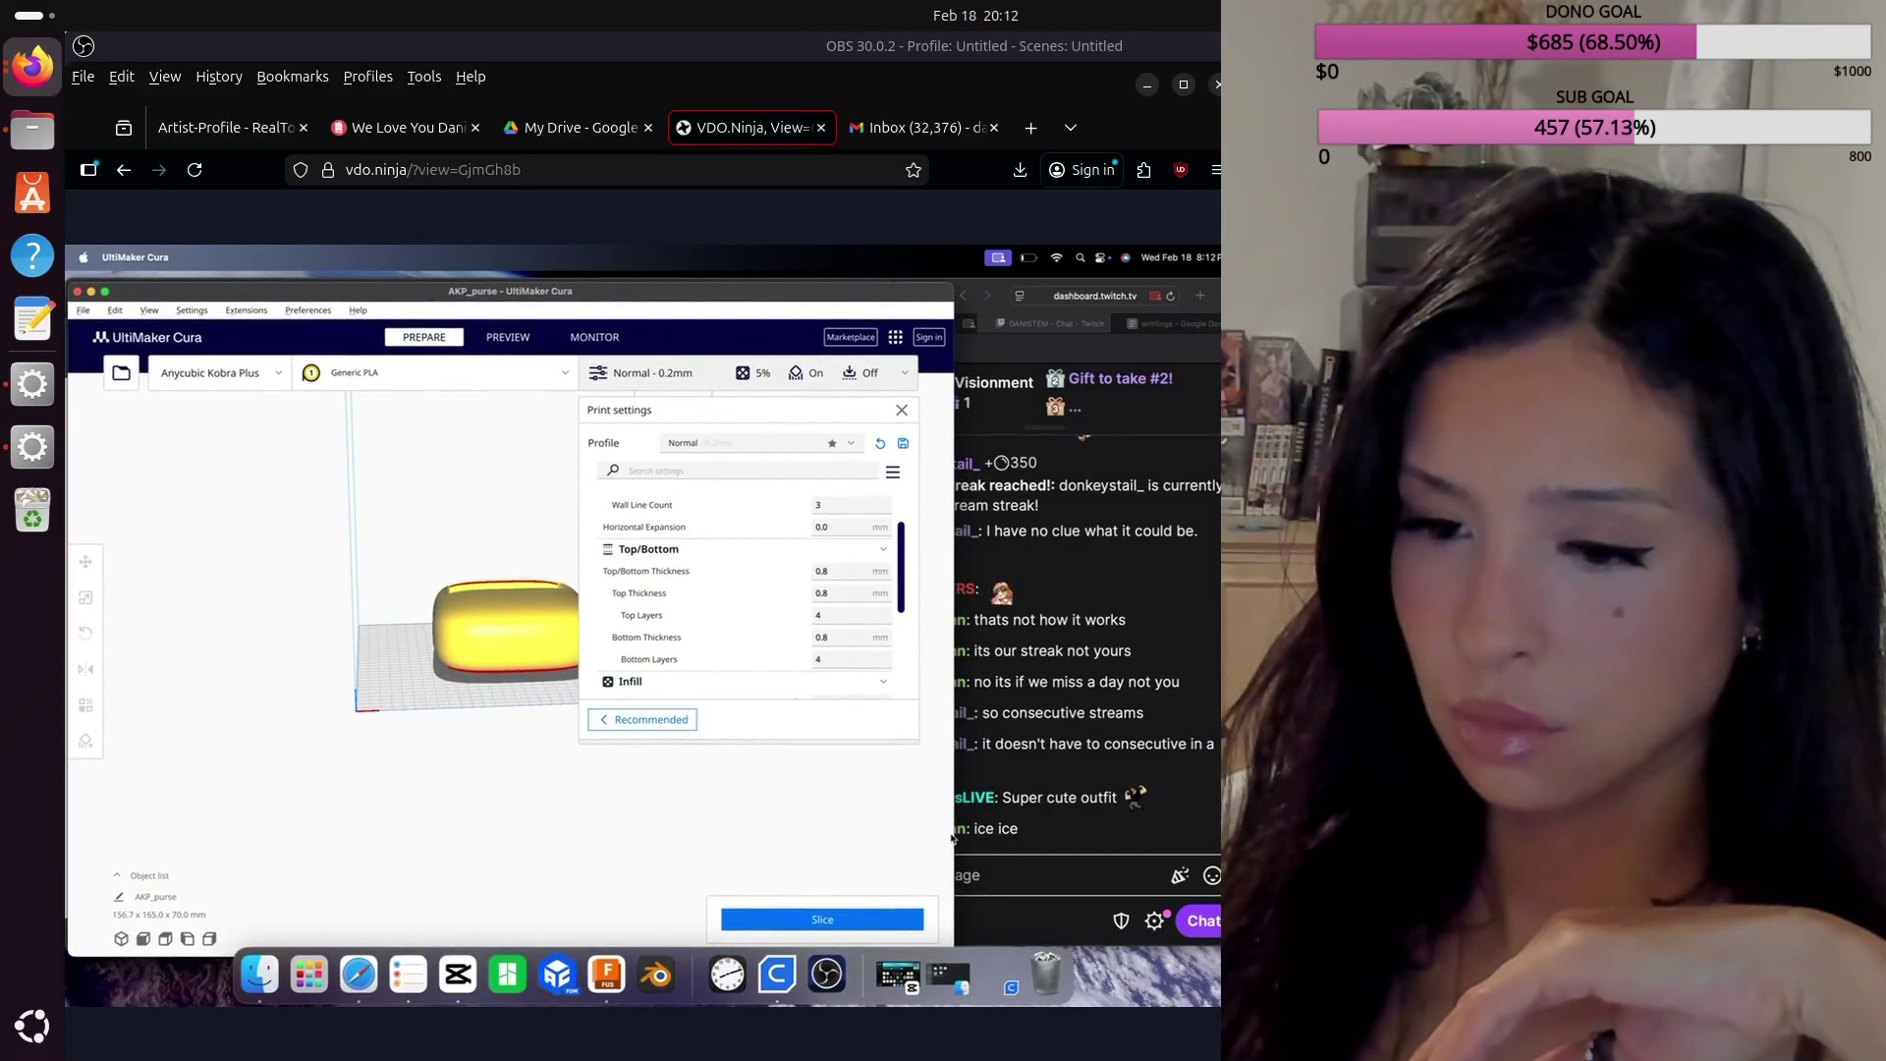
drag(953, 836, 857, 862)
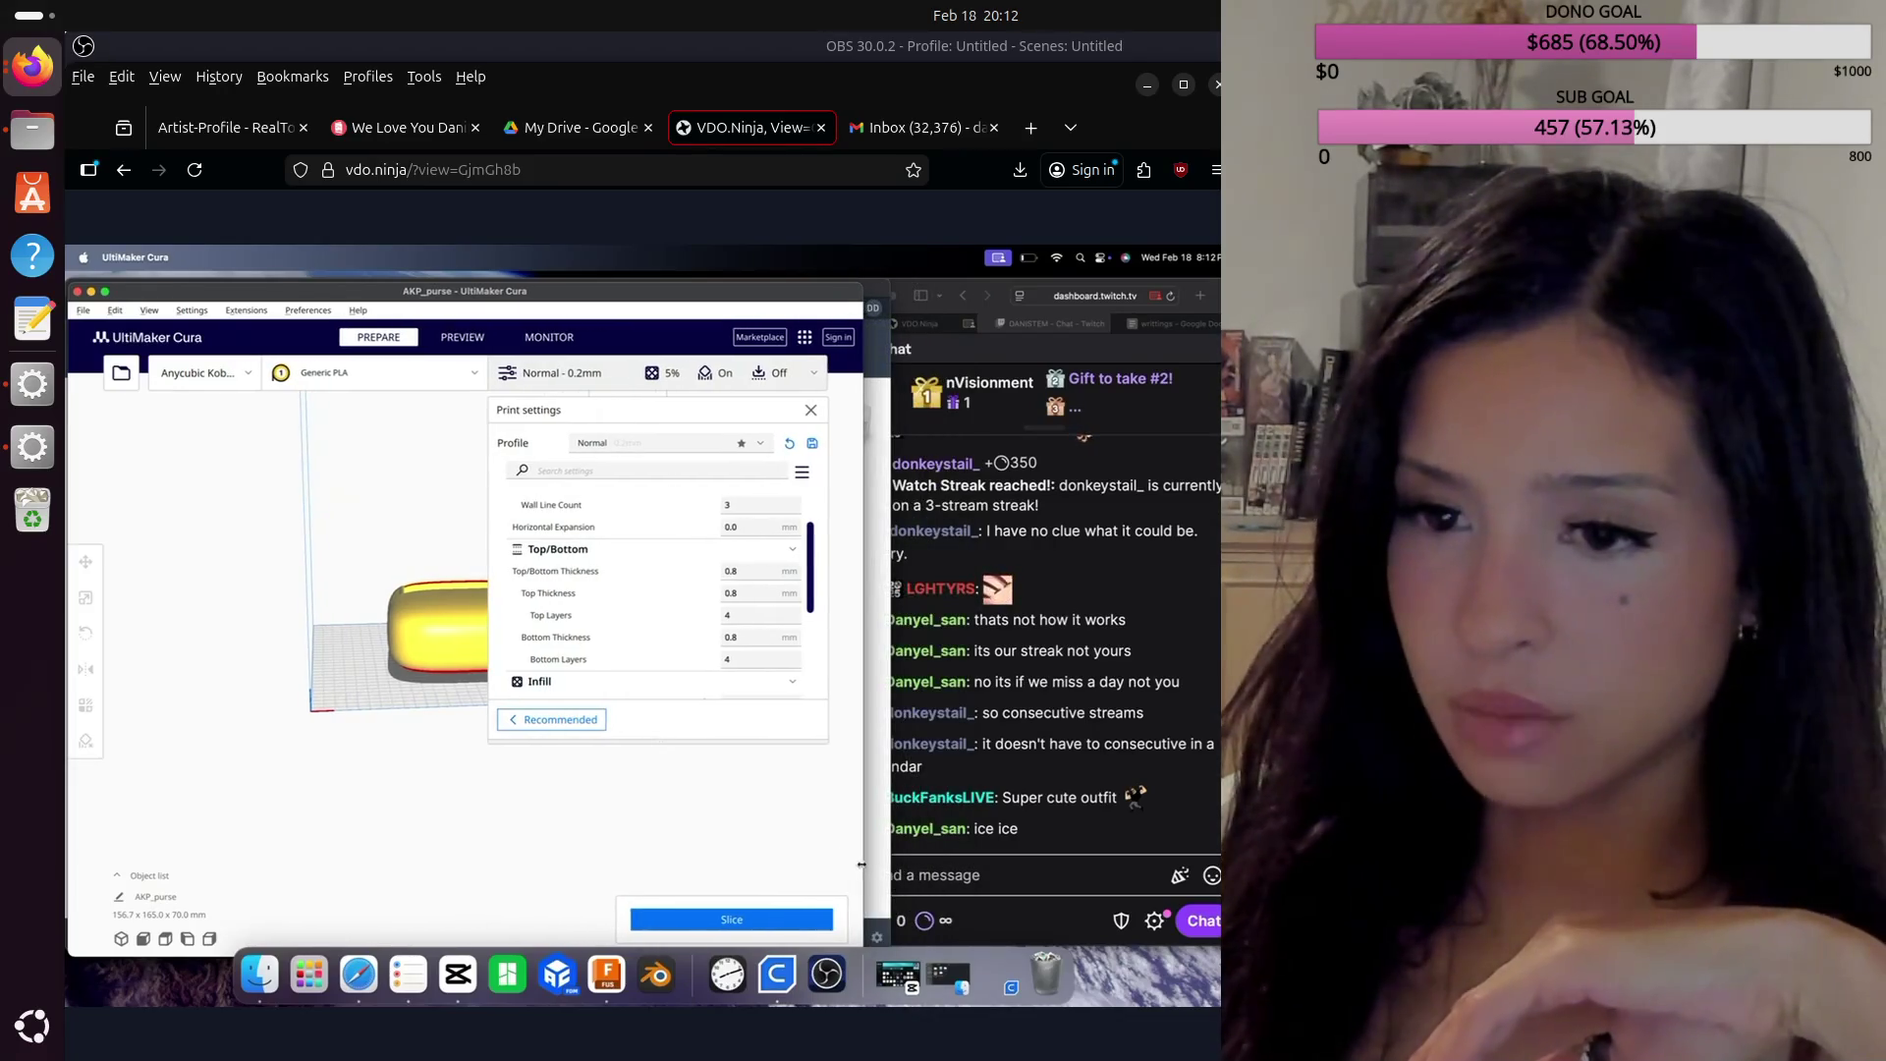
click(1003, 925)
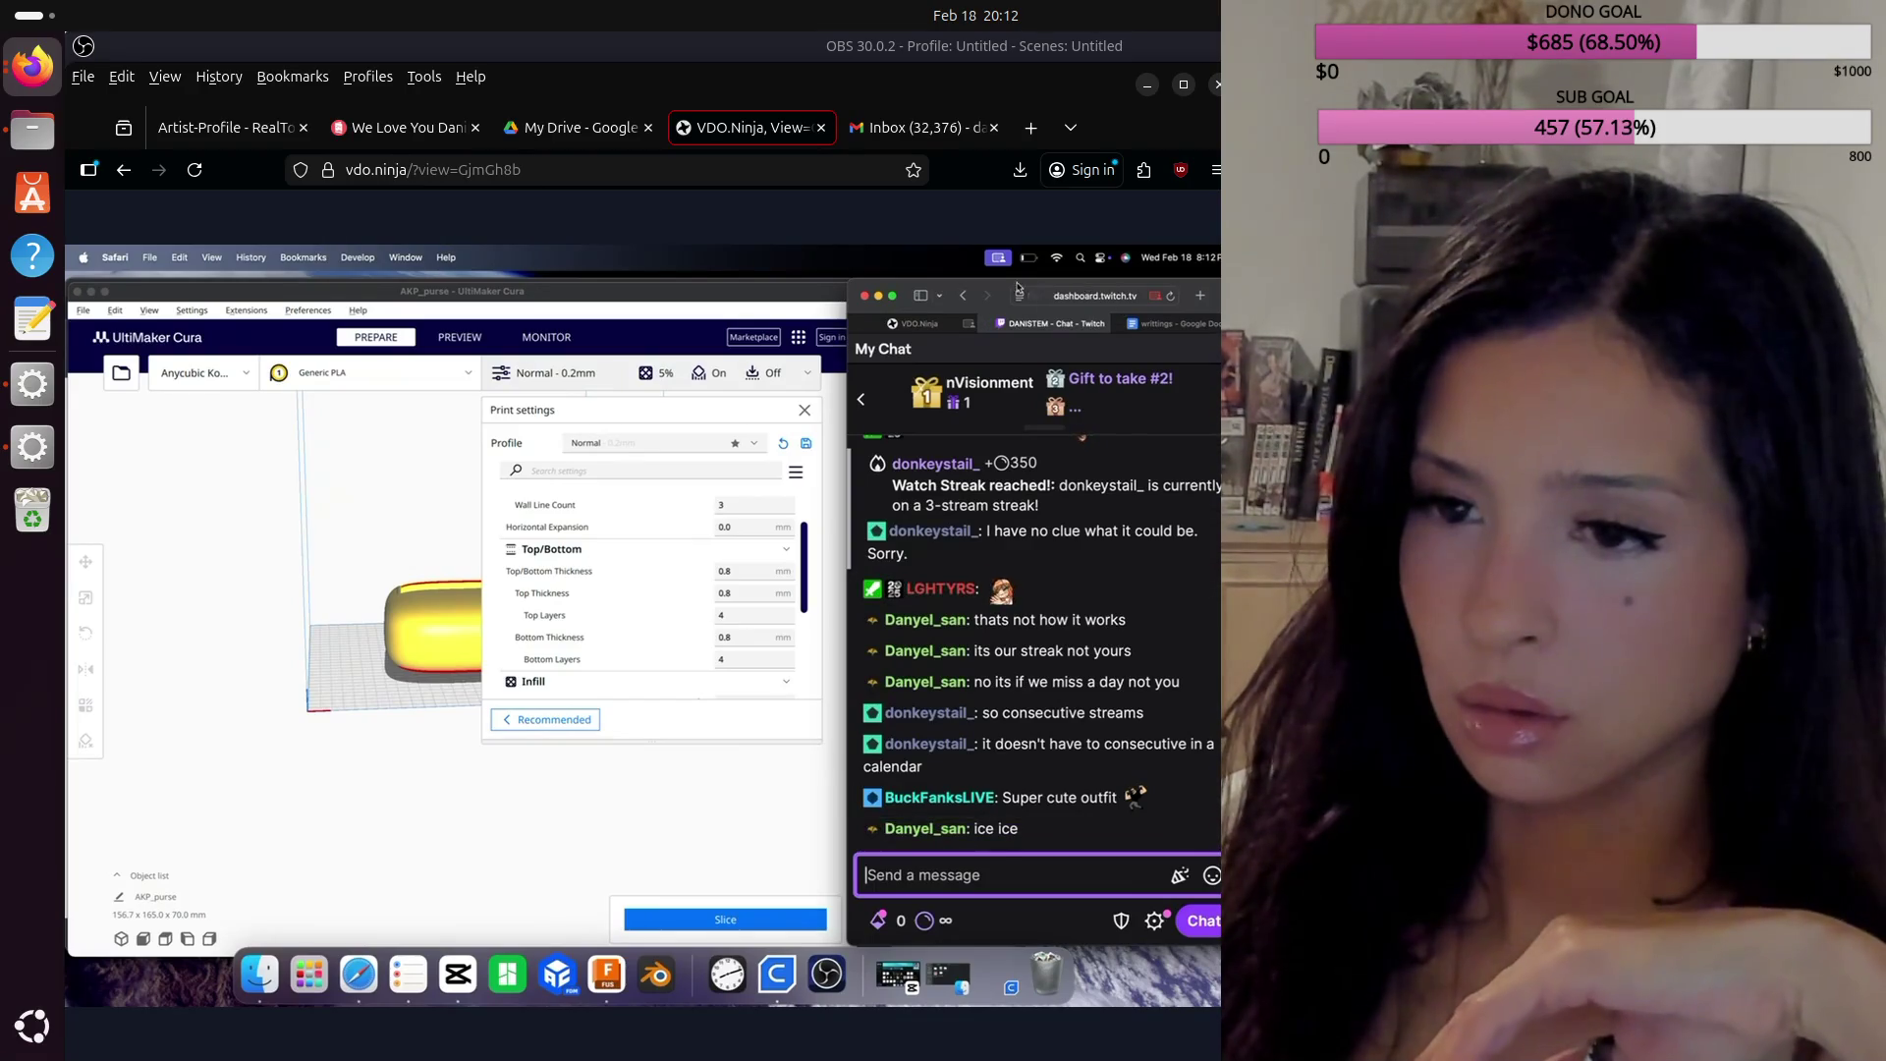
mouse_move(999, 286)
mouse_down()
mouse_move(1043, 302)
mouse_move(980, 310)
mouse_up()
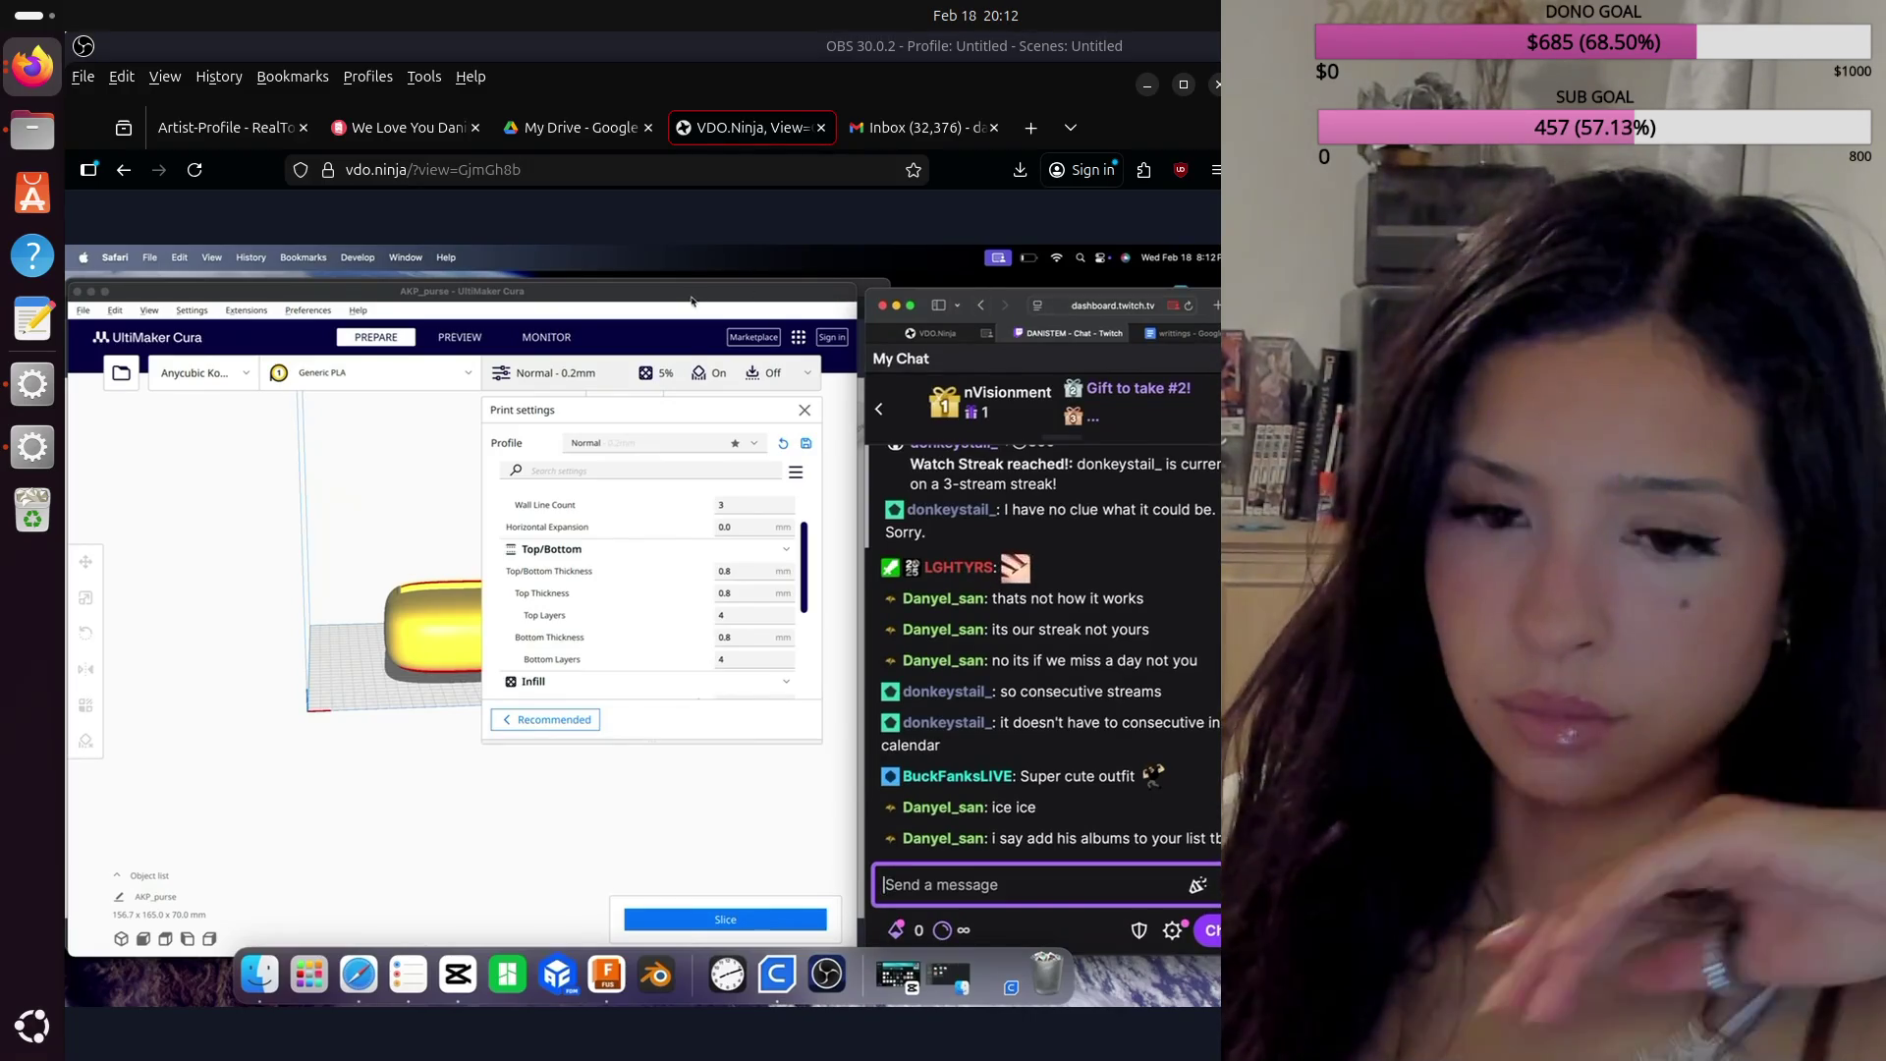
click(463, 652)
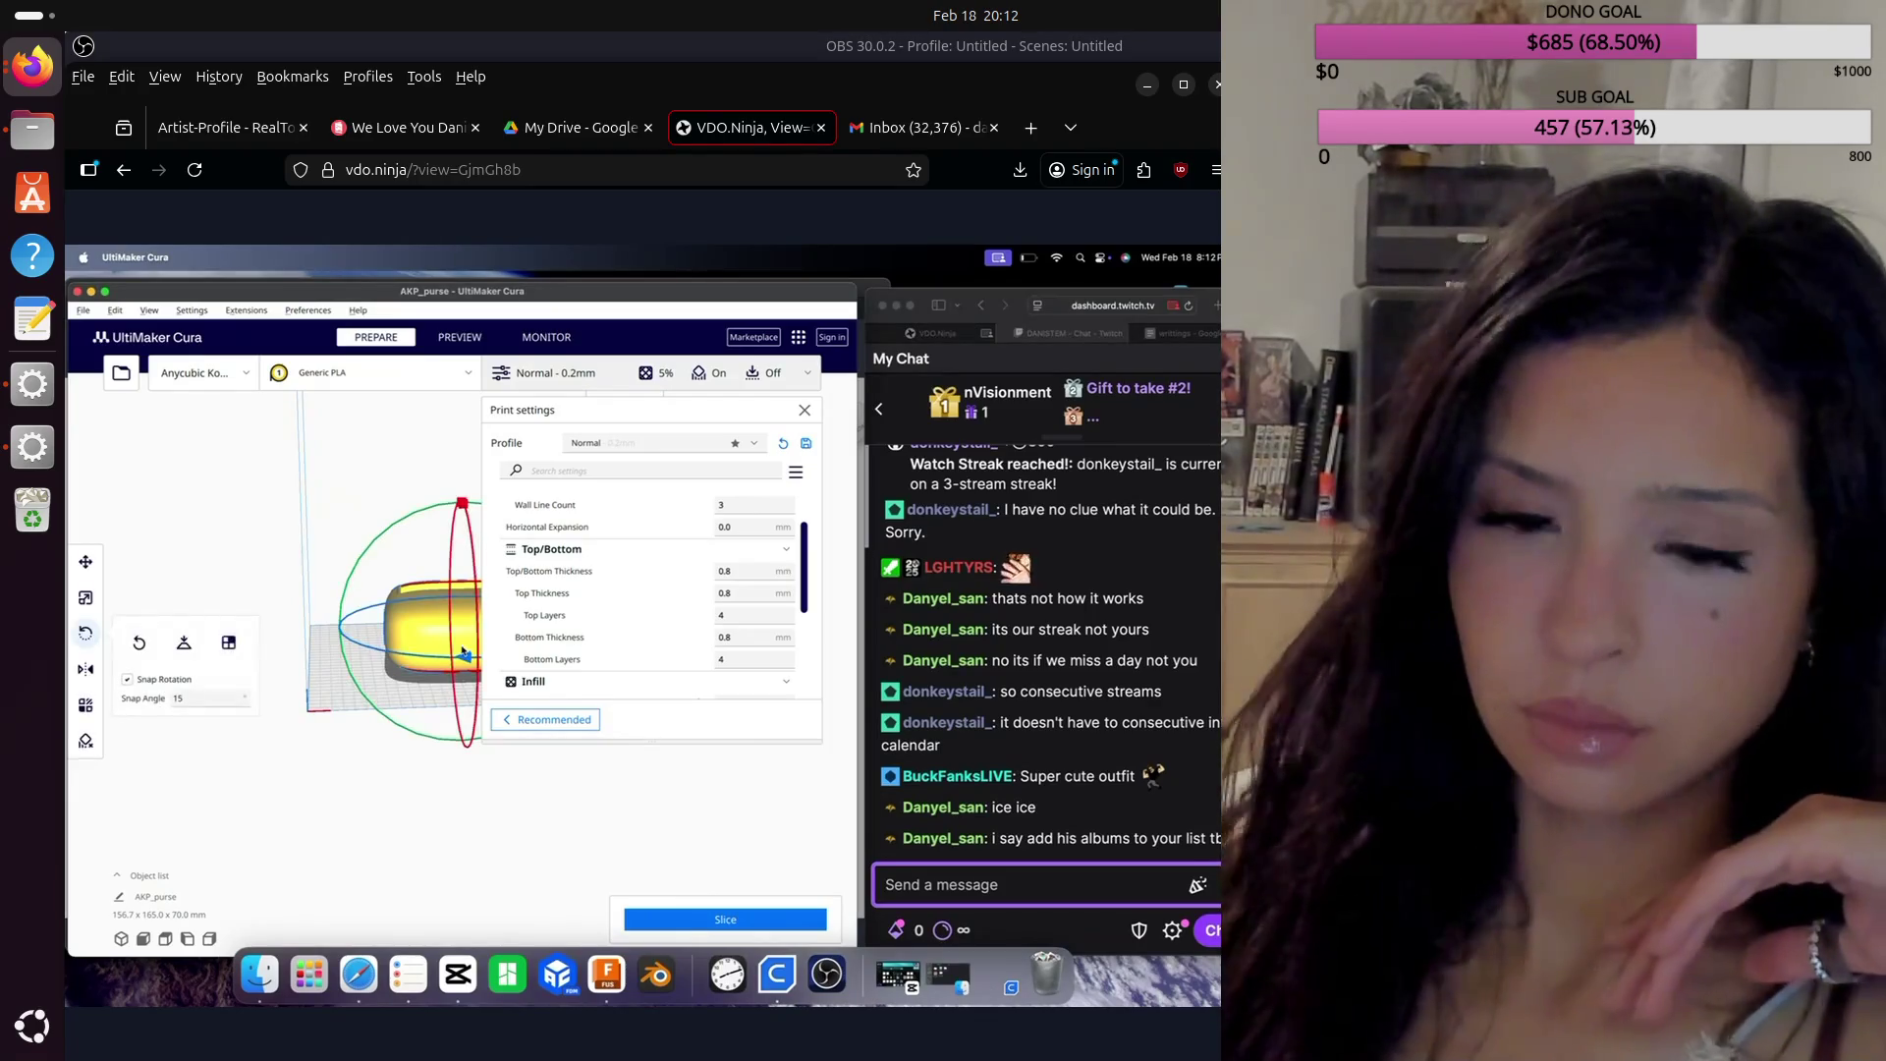
Step: Delete and reload purse.stl, then lay the purse model on its side
key(Delete)
click(121, 373)
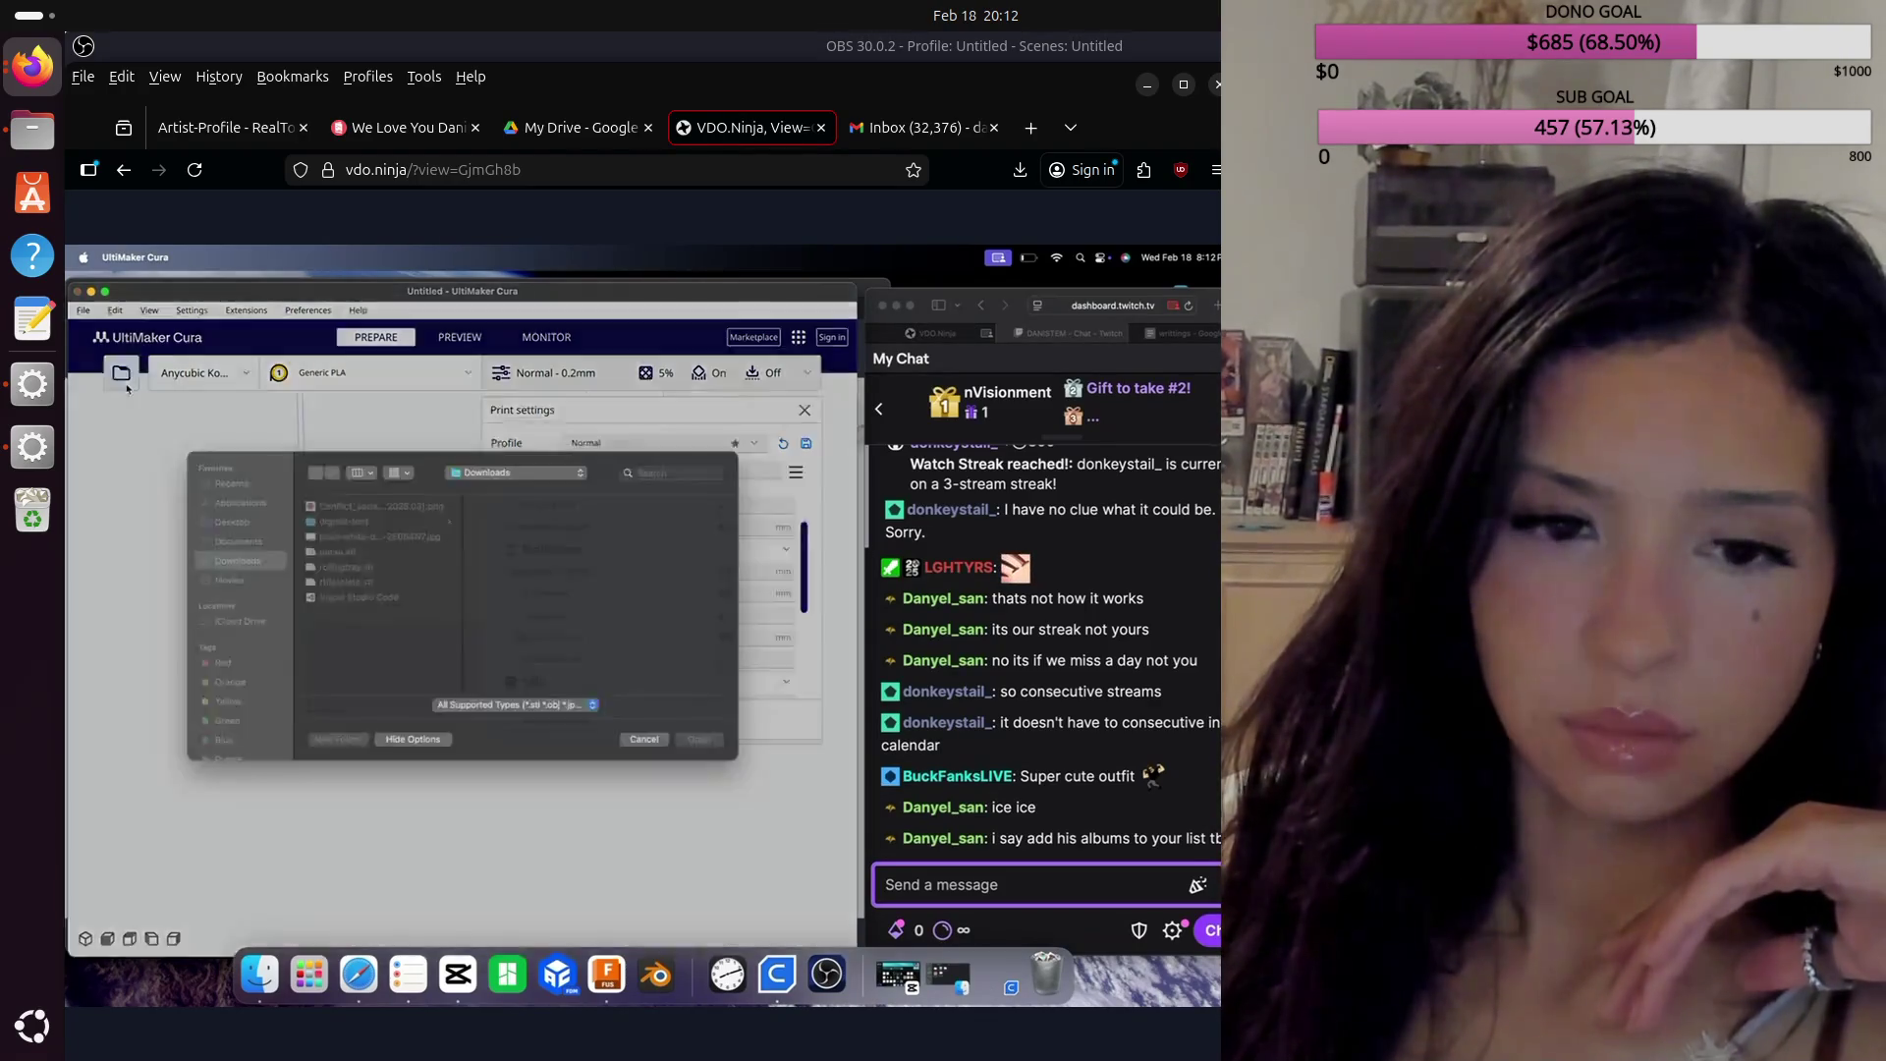
click(327, 581)
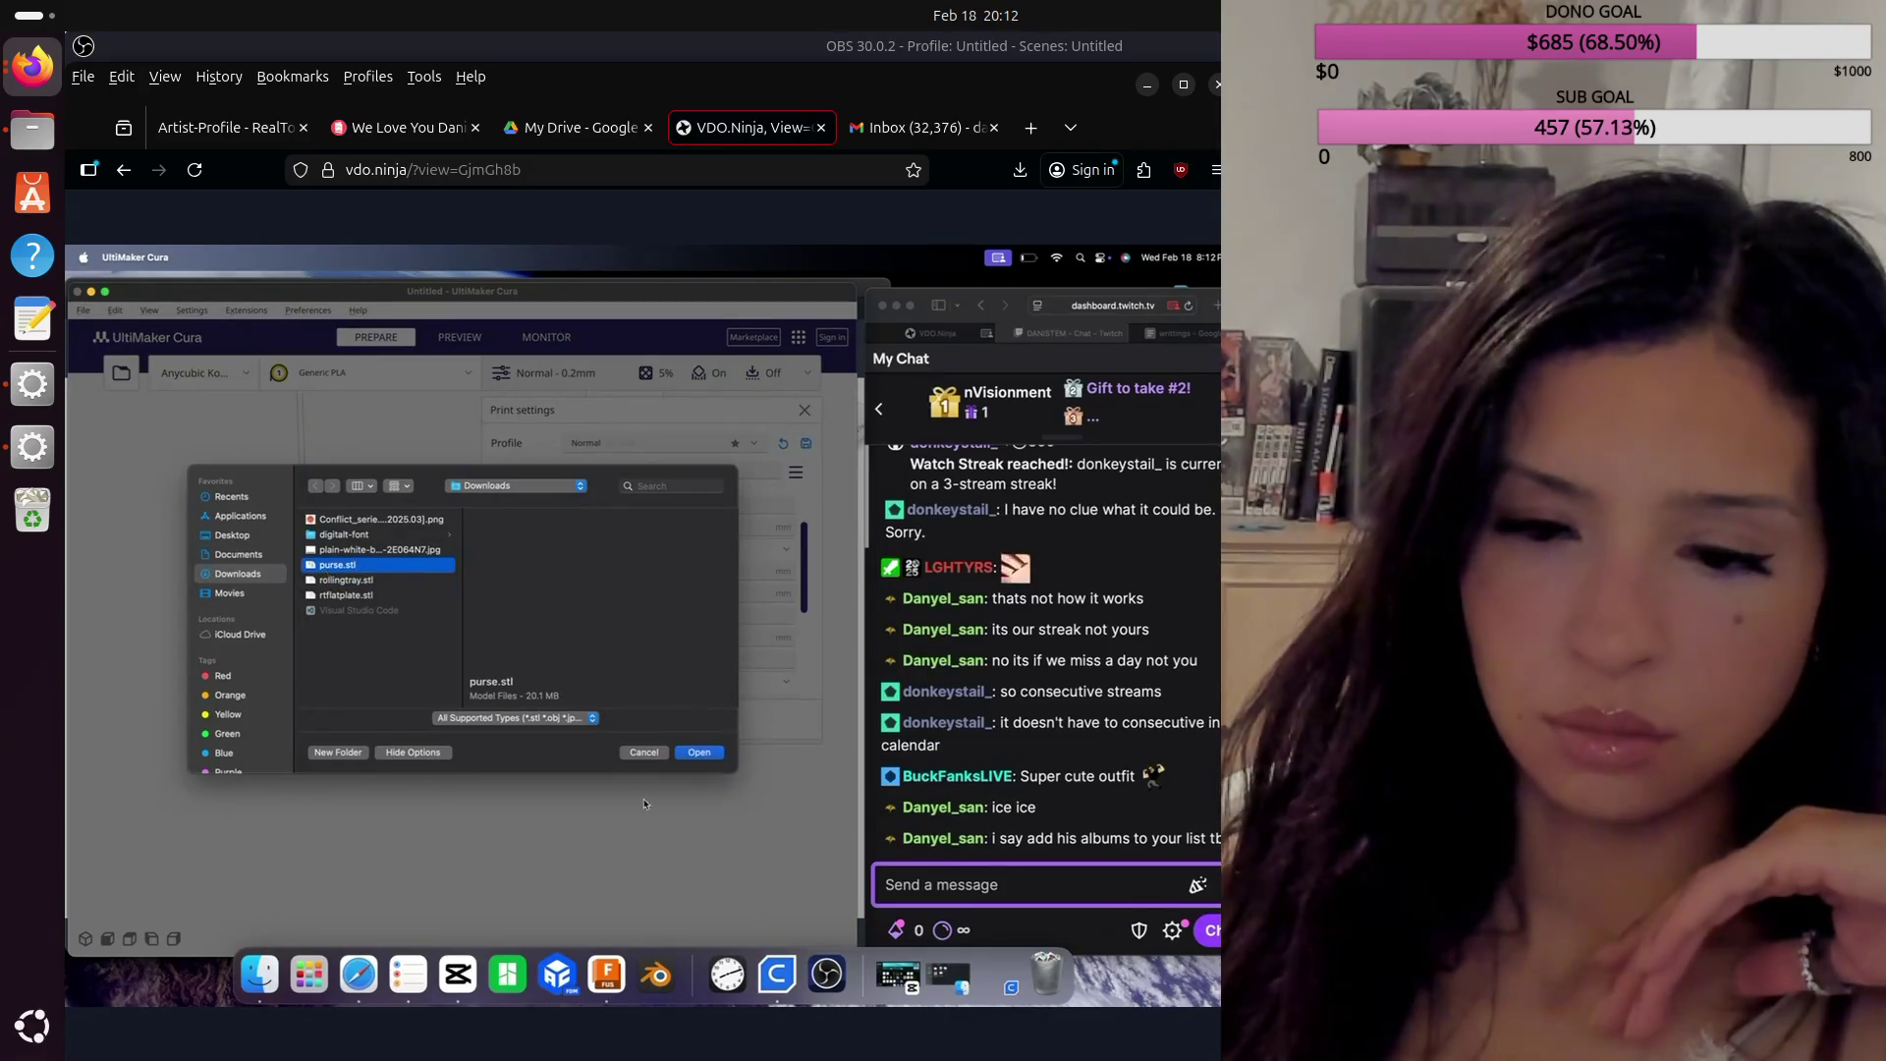
key(Return)
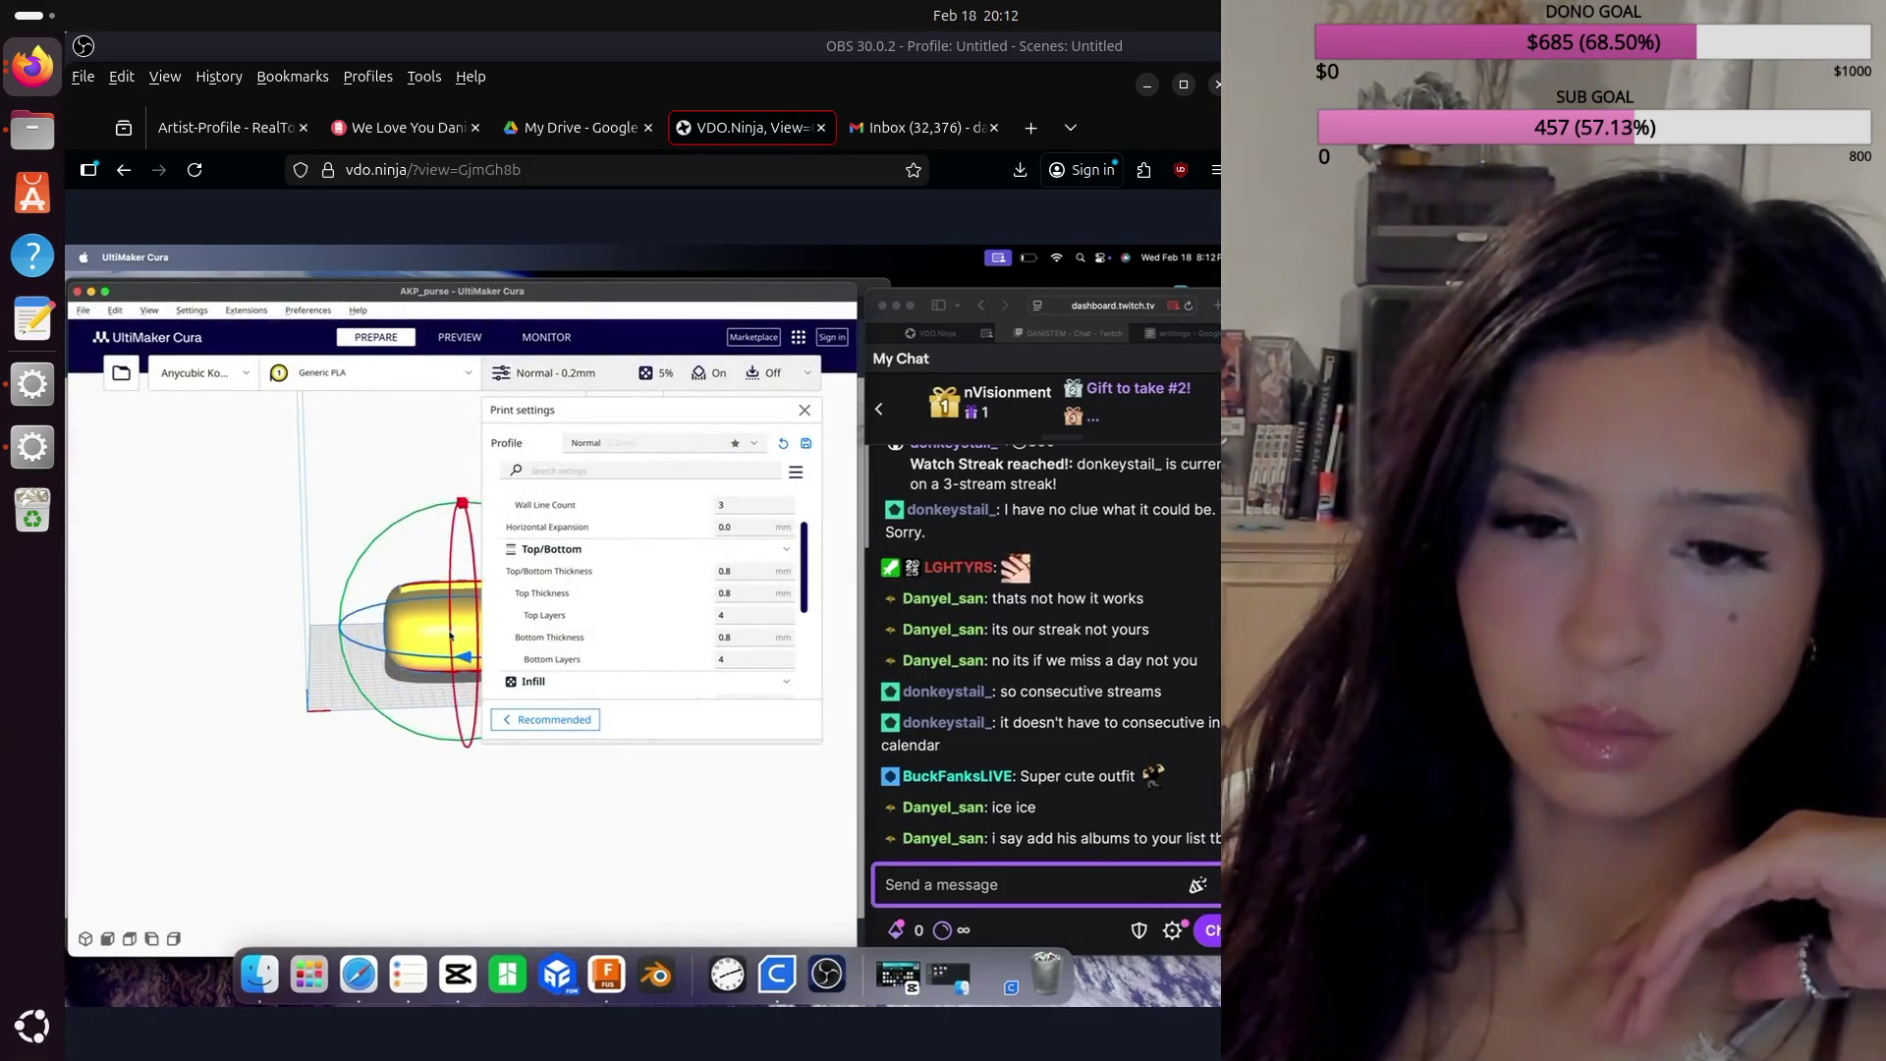
drag(463, 455, 466, 460)
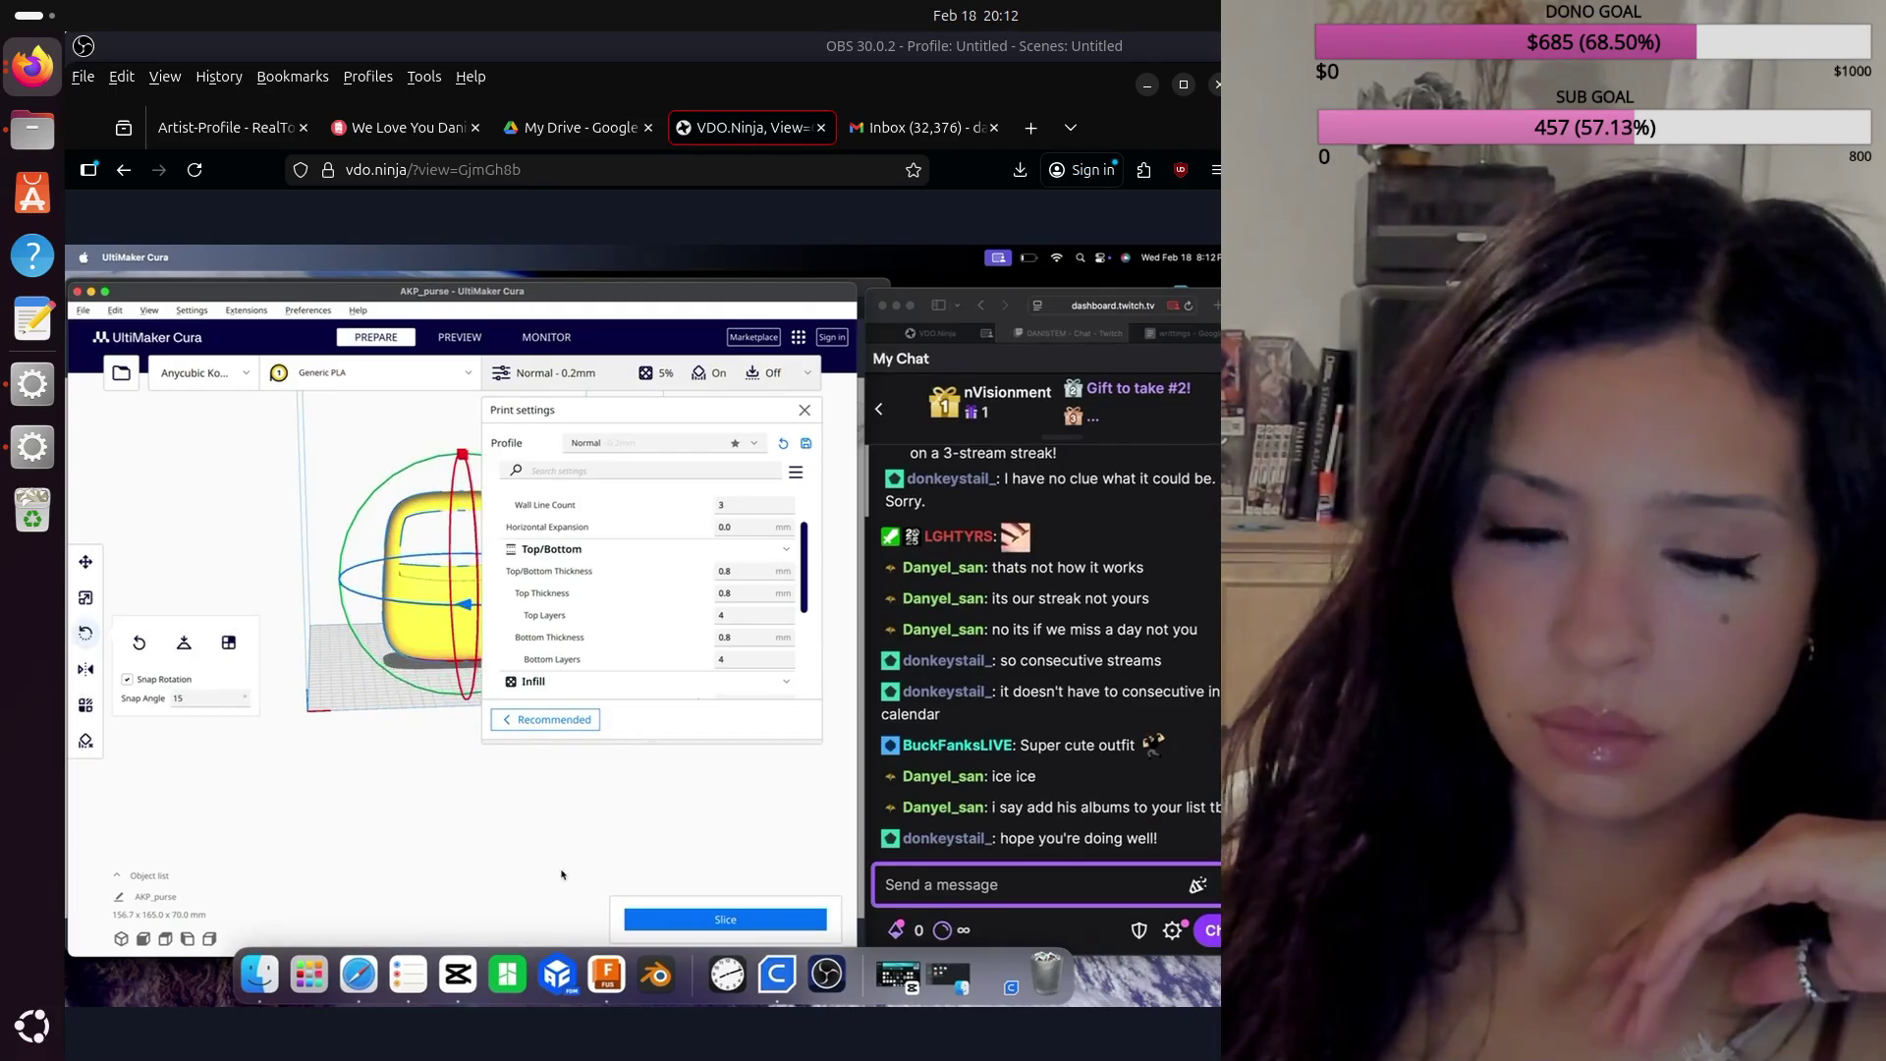
Step: Slice the purse for a 13 h 29 min, 155 g estimate, then return to Fusion
click(687, 920)
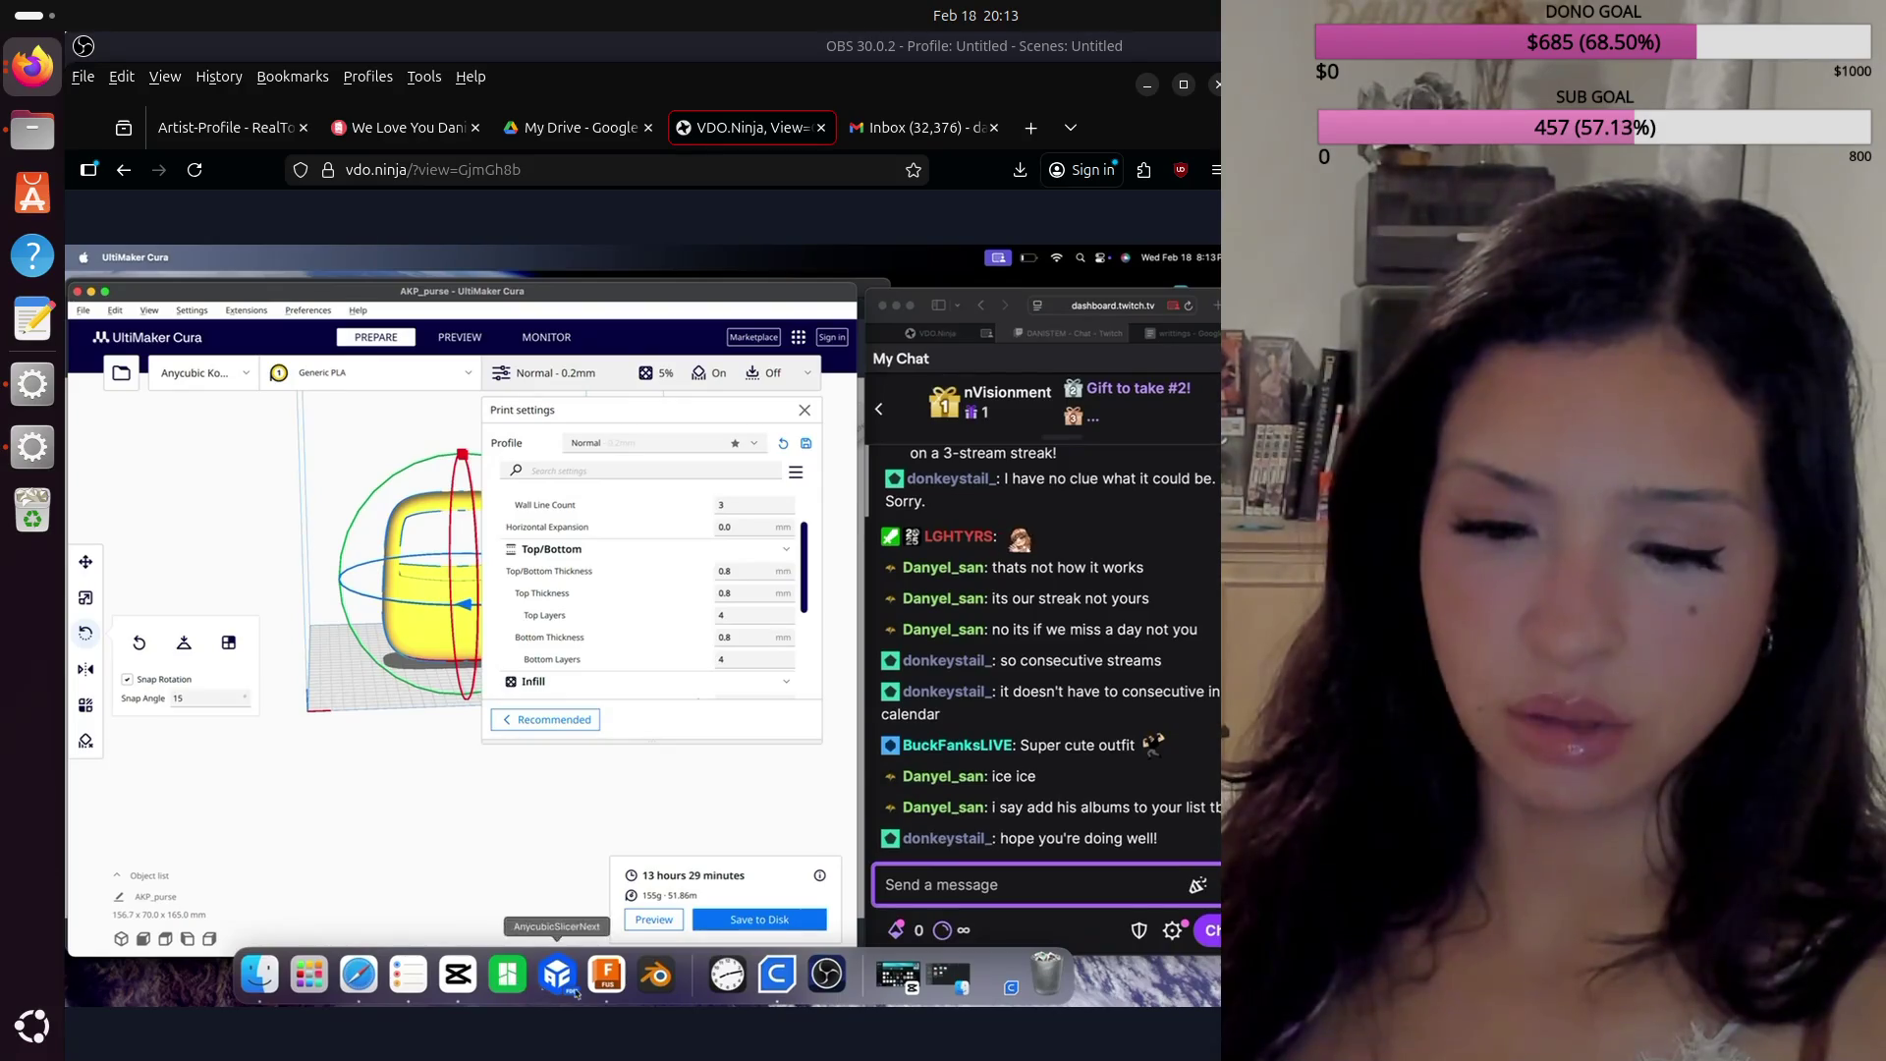
click(607, 975)
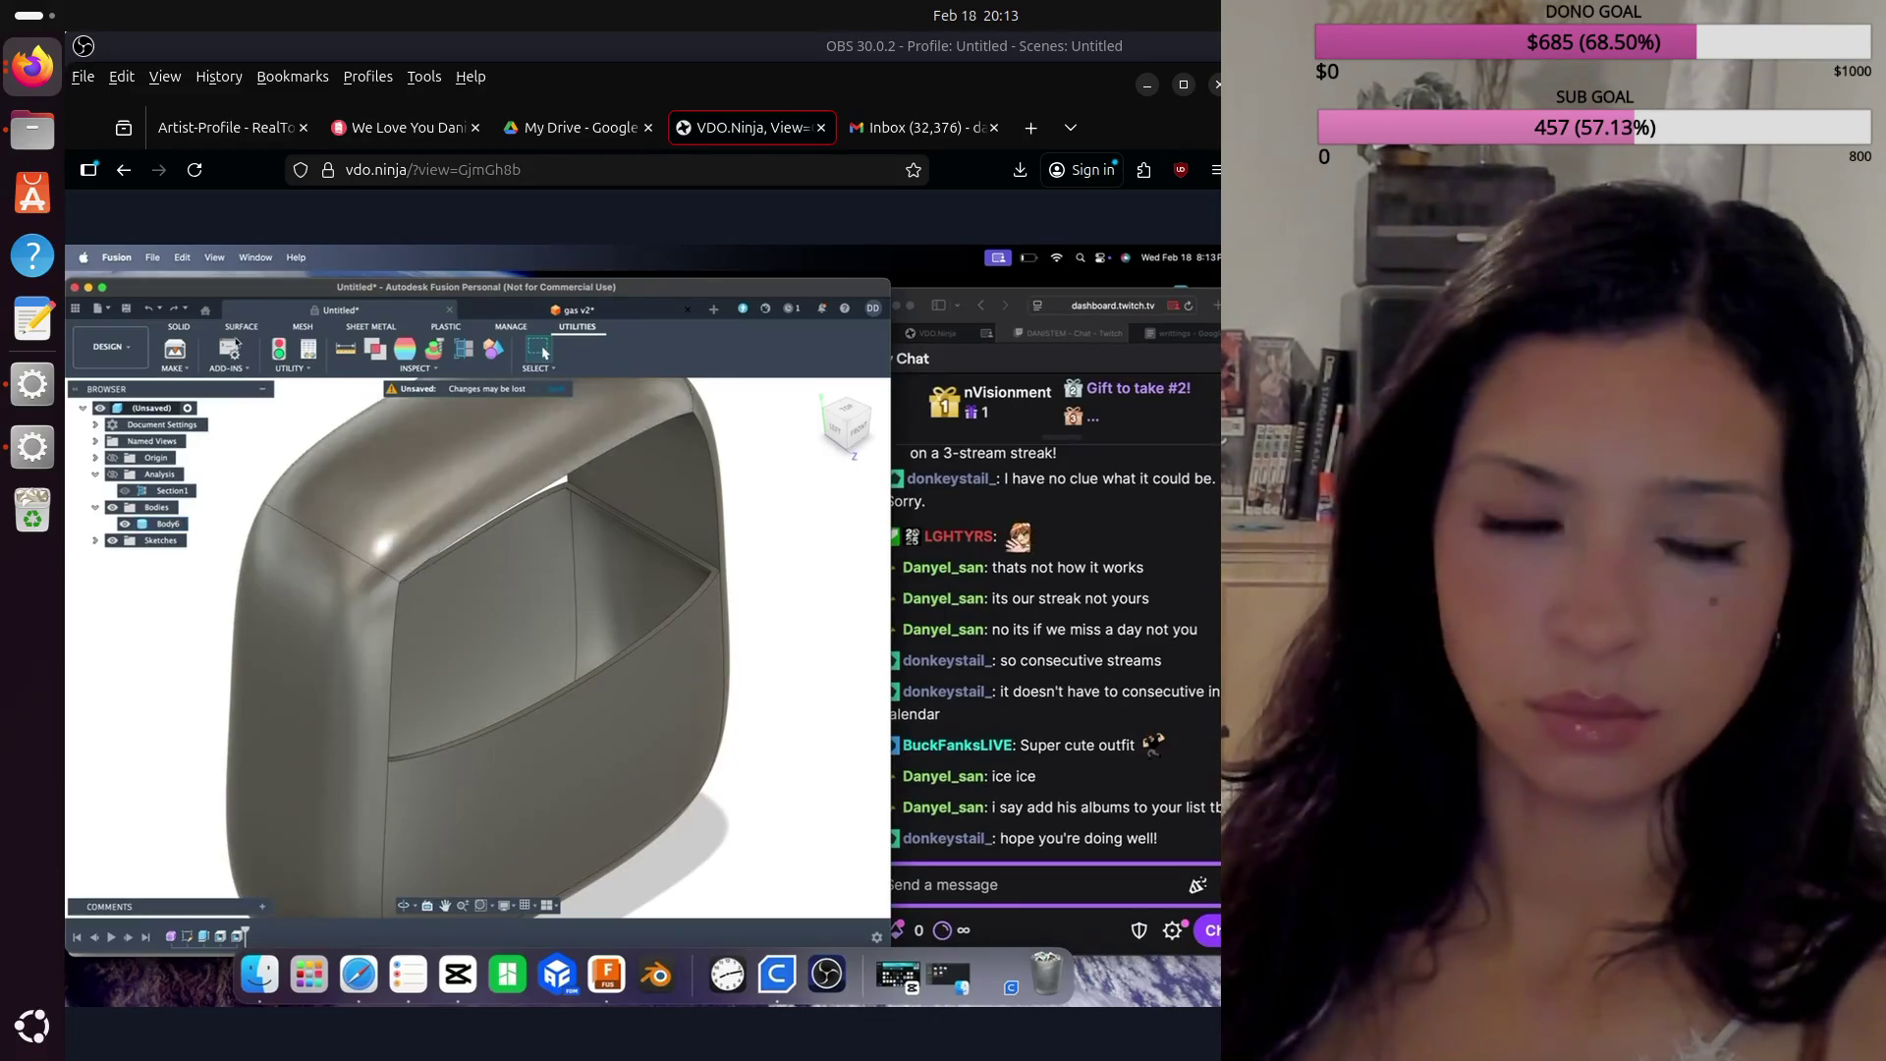
click(185, 327)
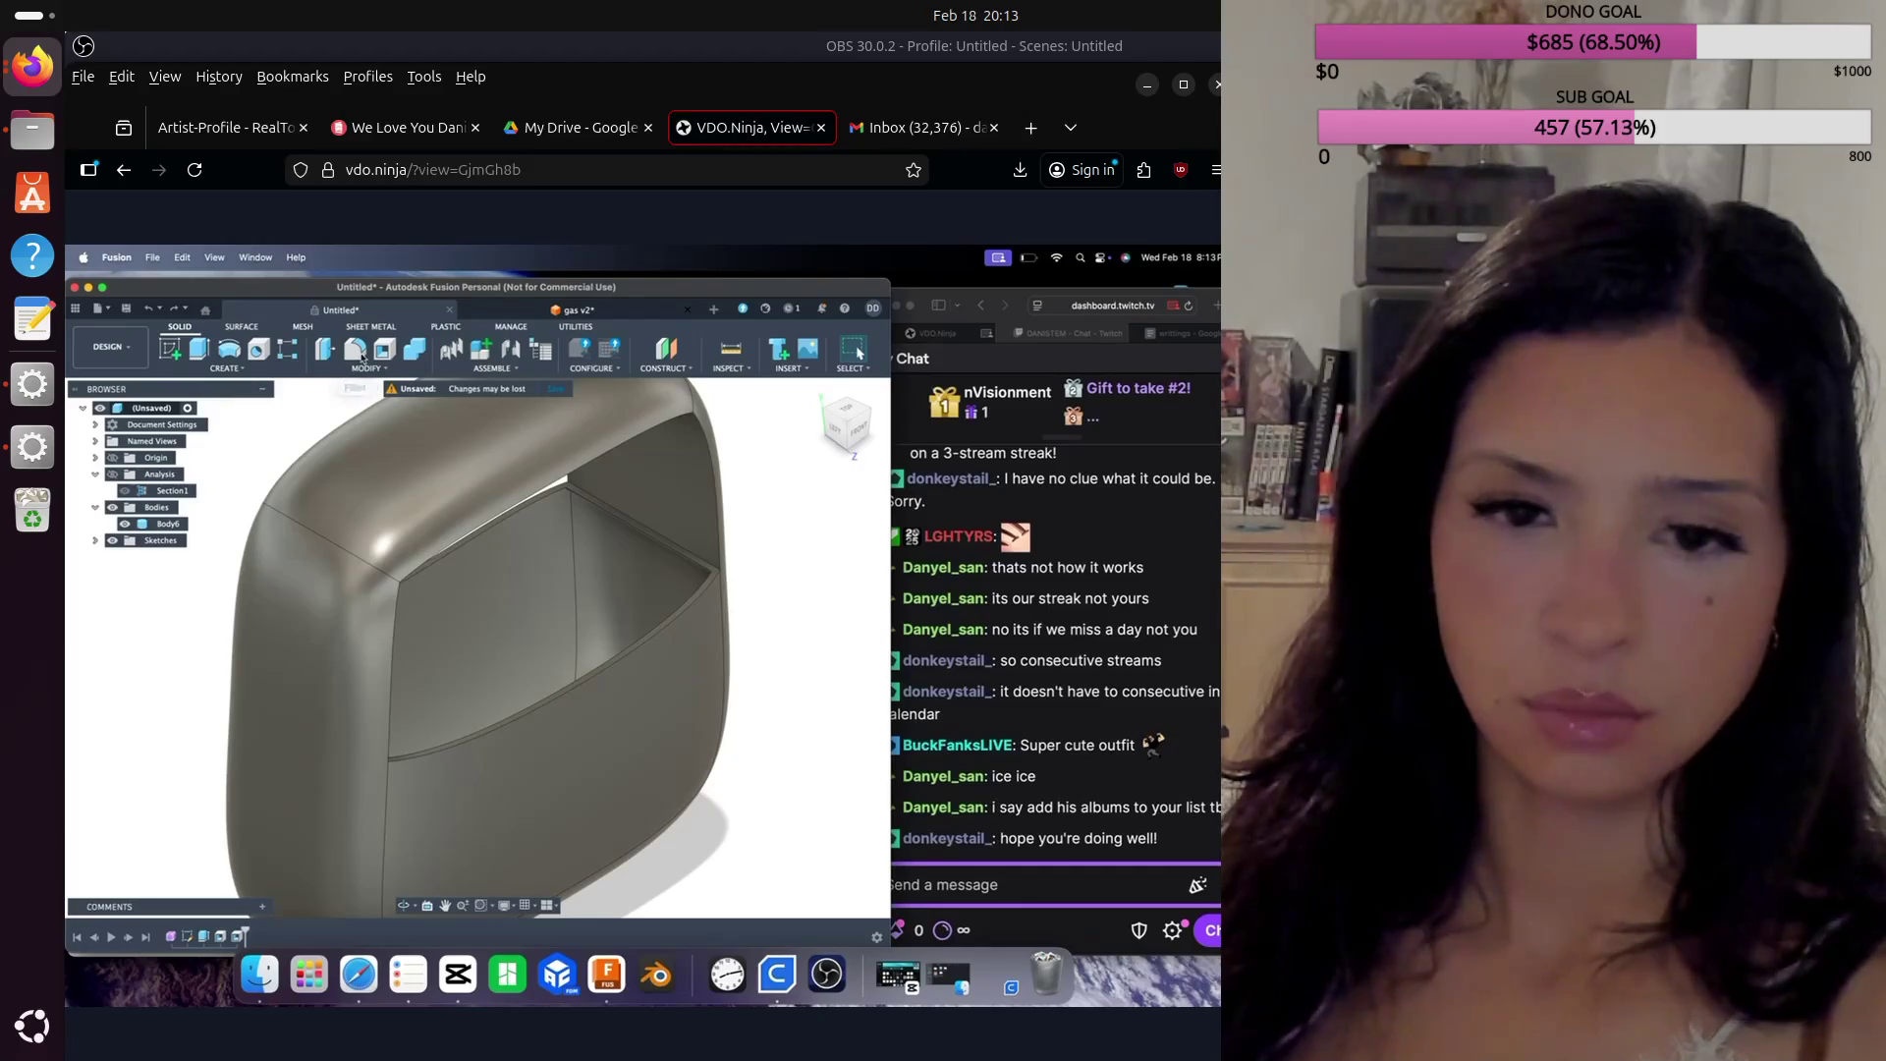
click(359, 354)
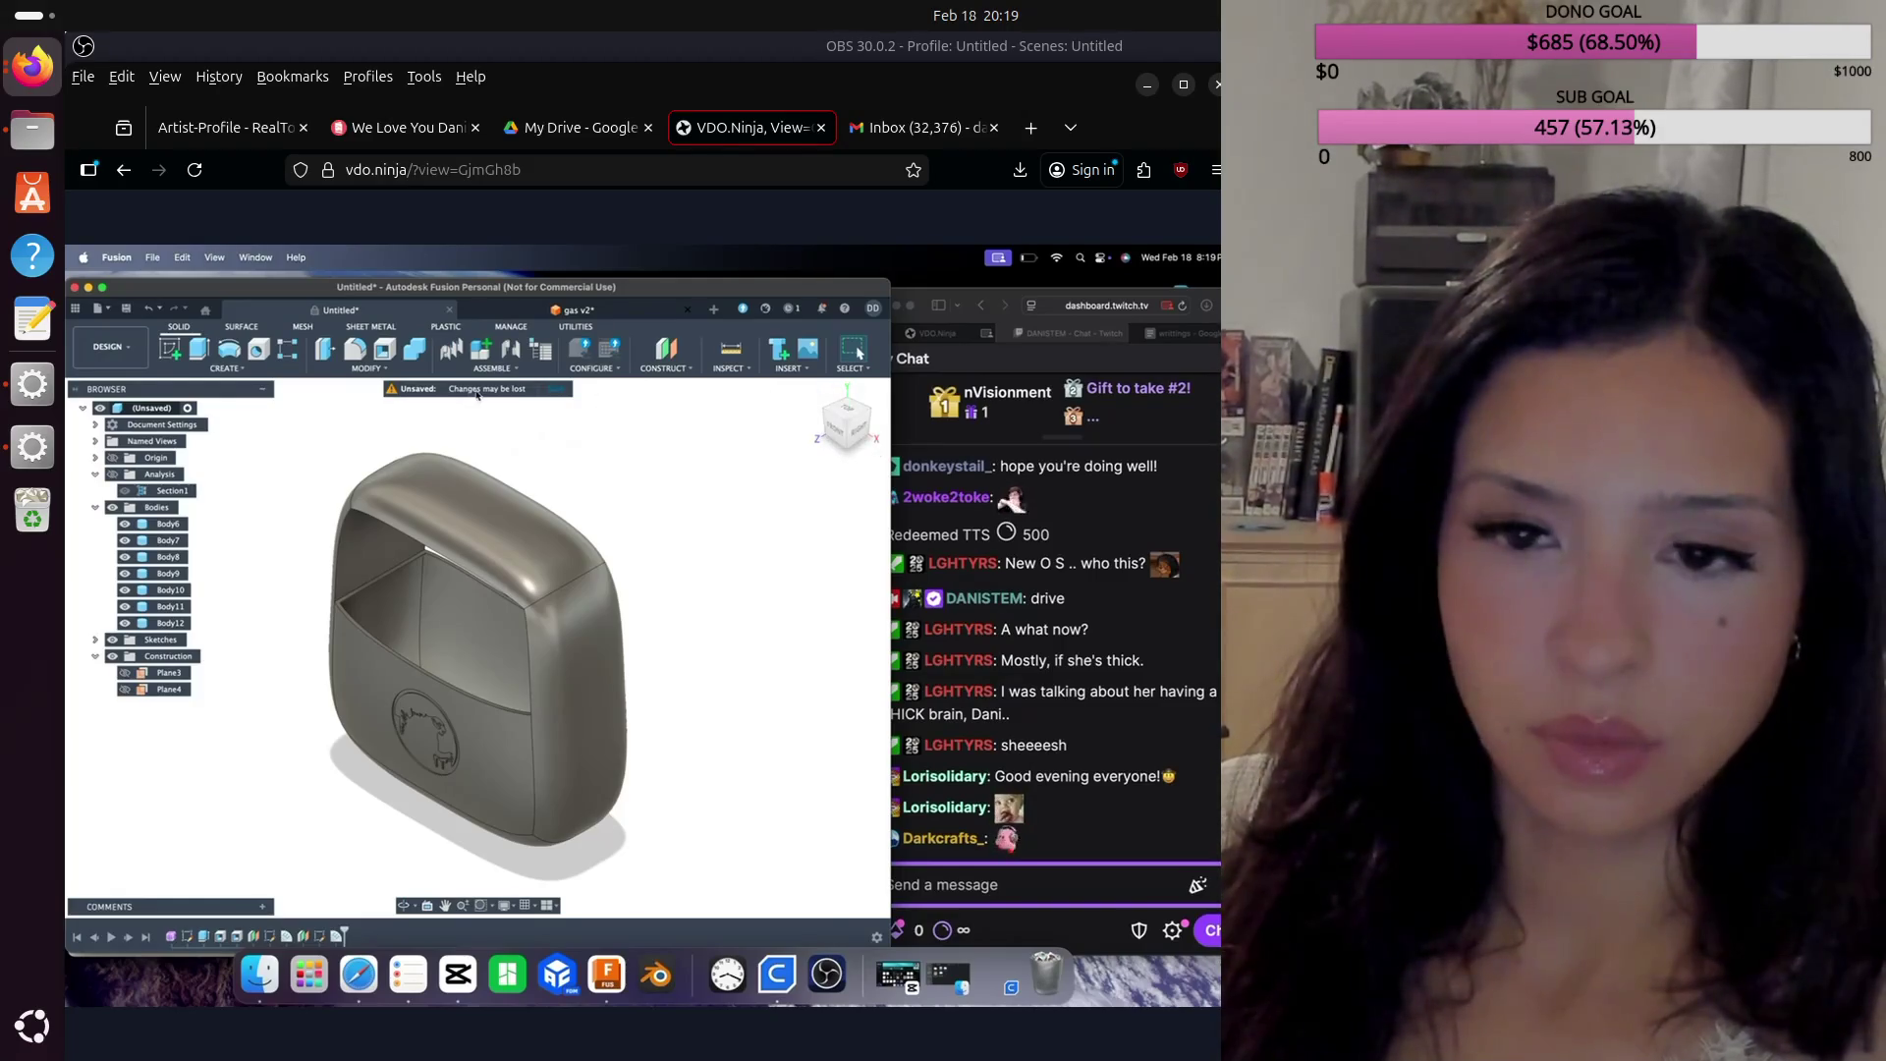
Step: Create Plane5, an offset plane 41.263 mm from the XZ plane
click(667, 350)
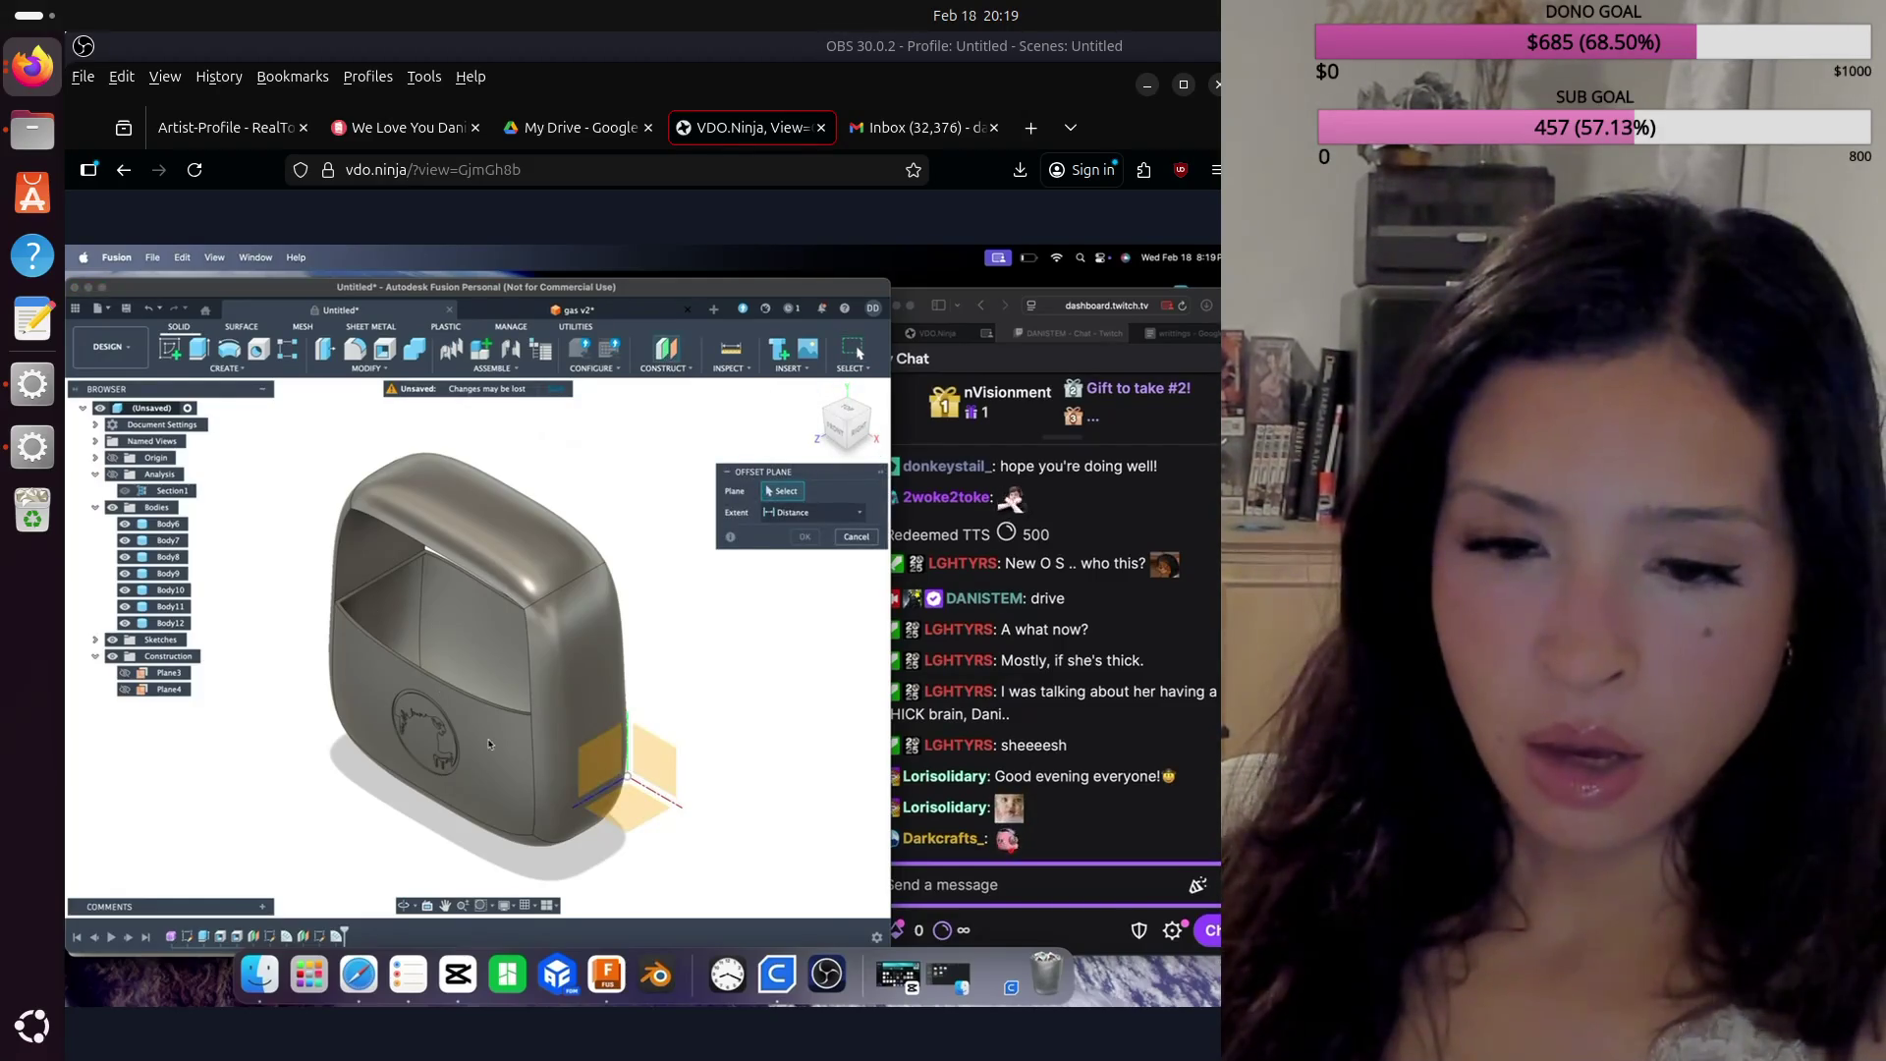
click(614, 798)
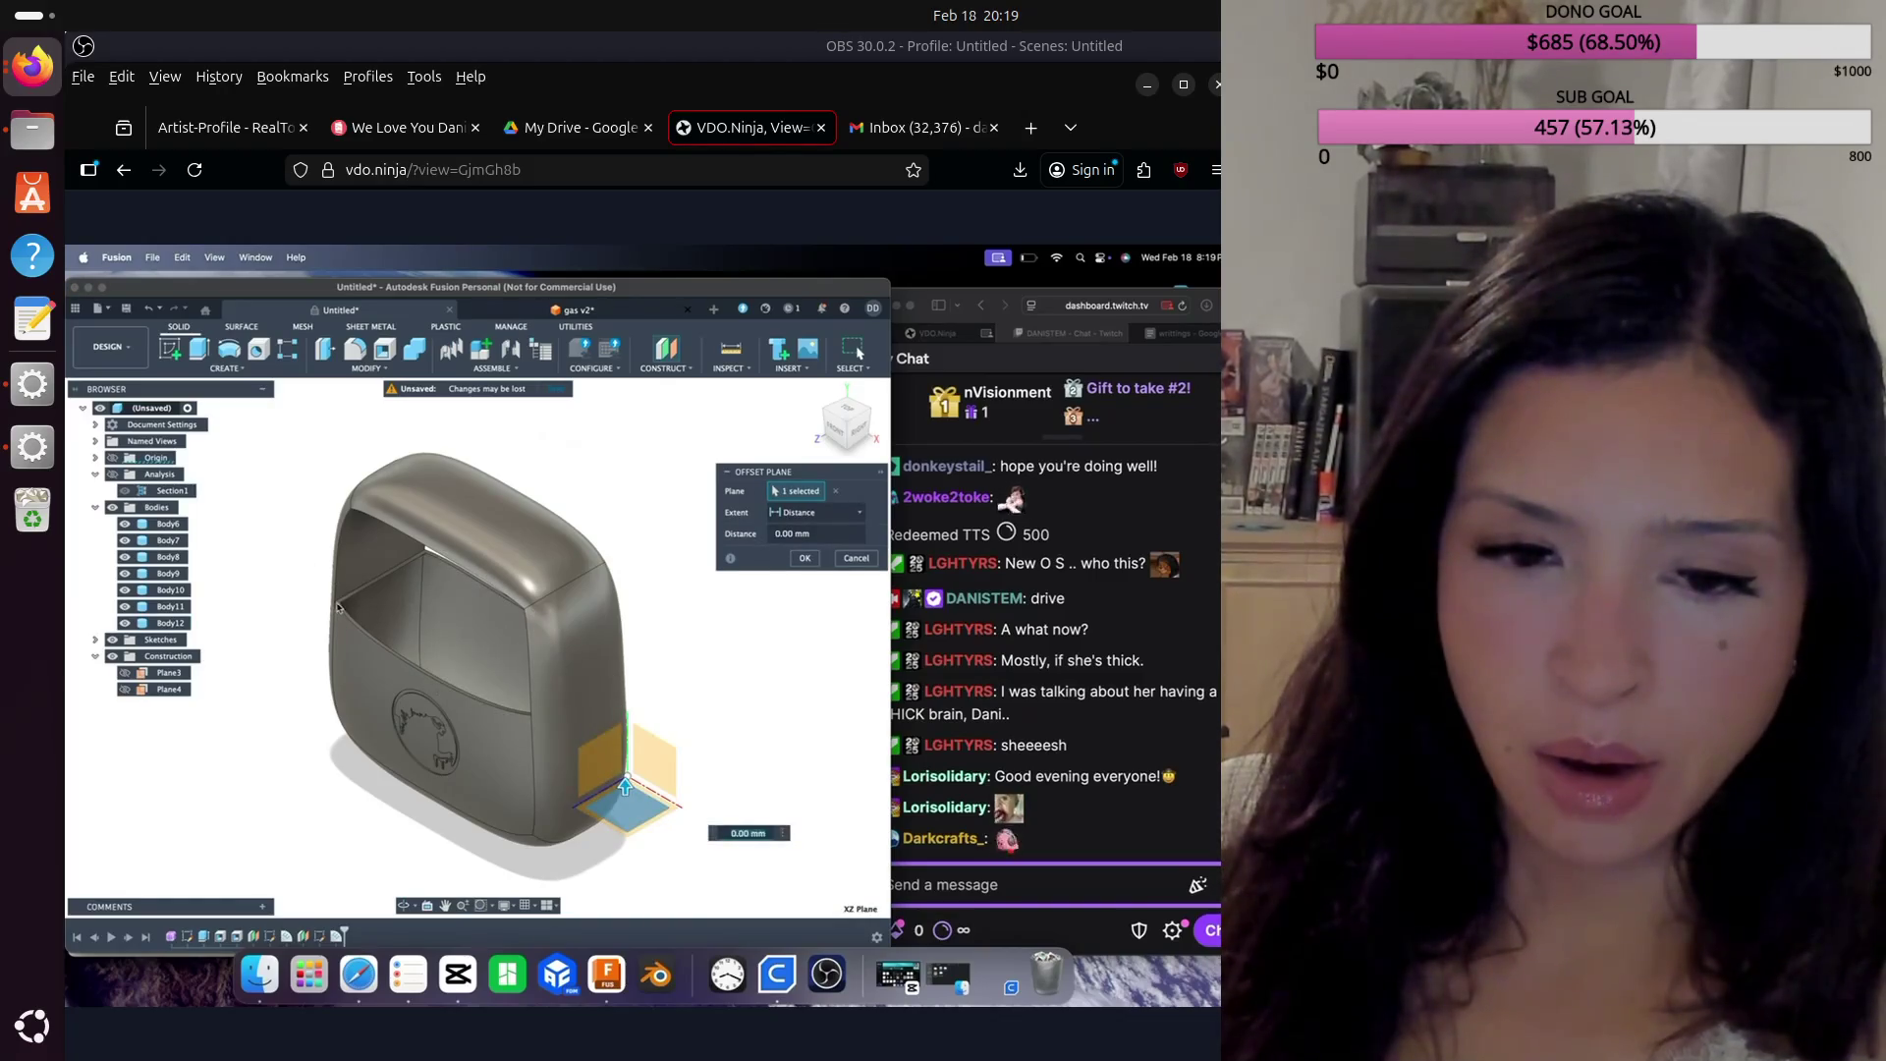
scroll(351, 600, up, 3)
scroll(358, 491, up, 3)
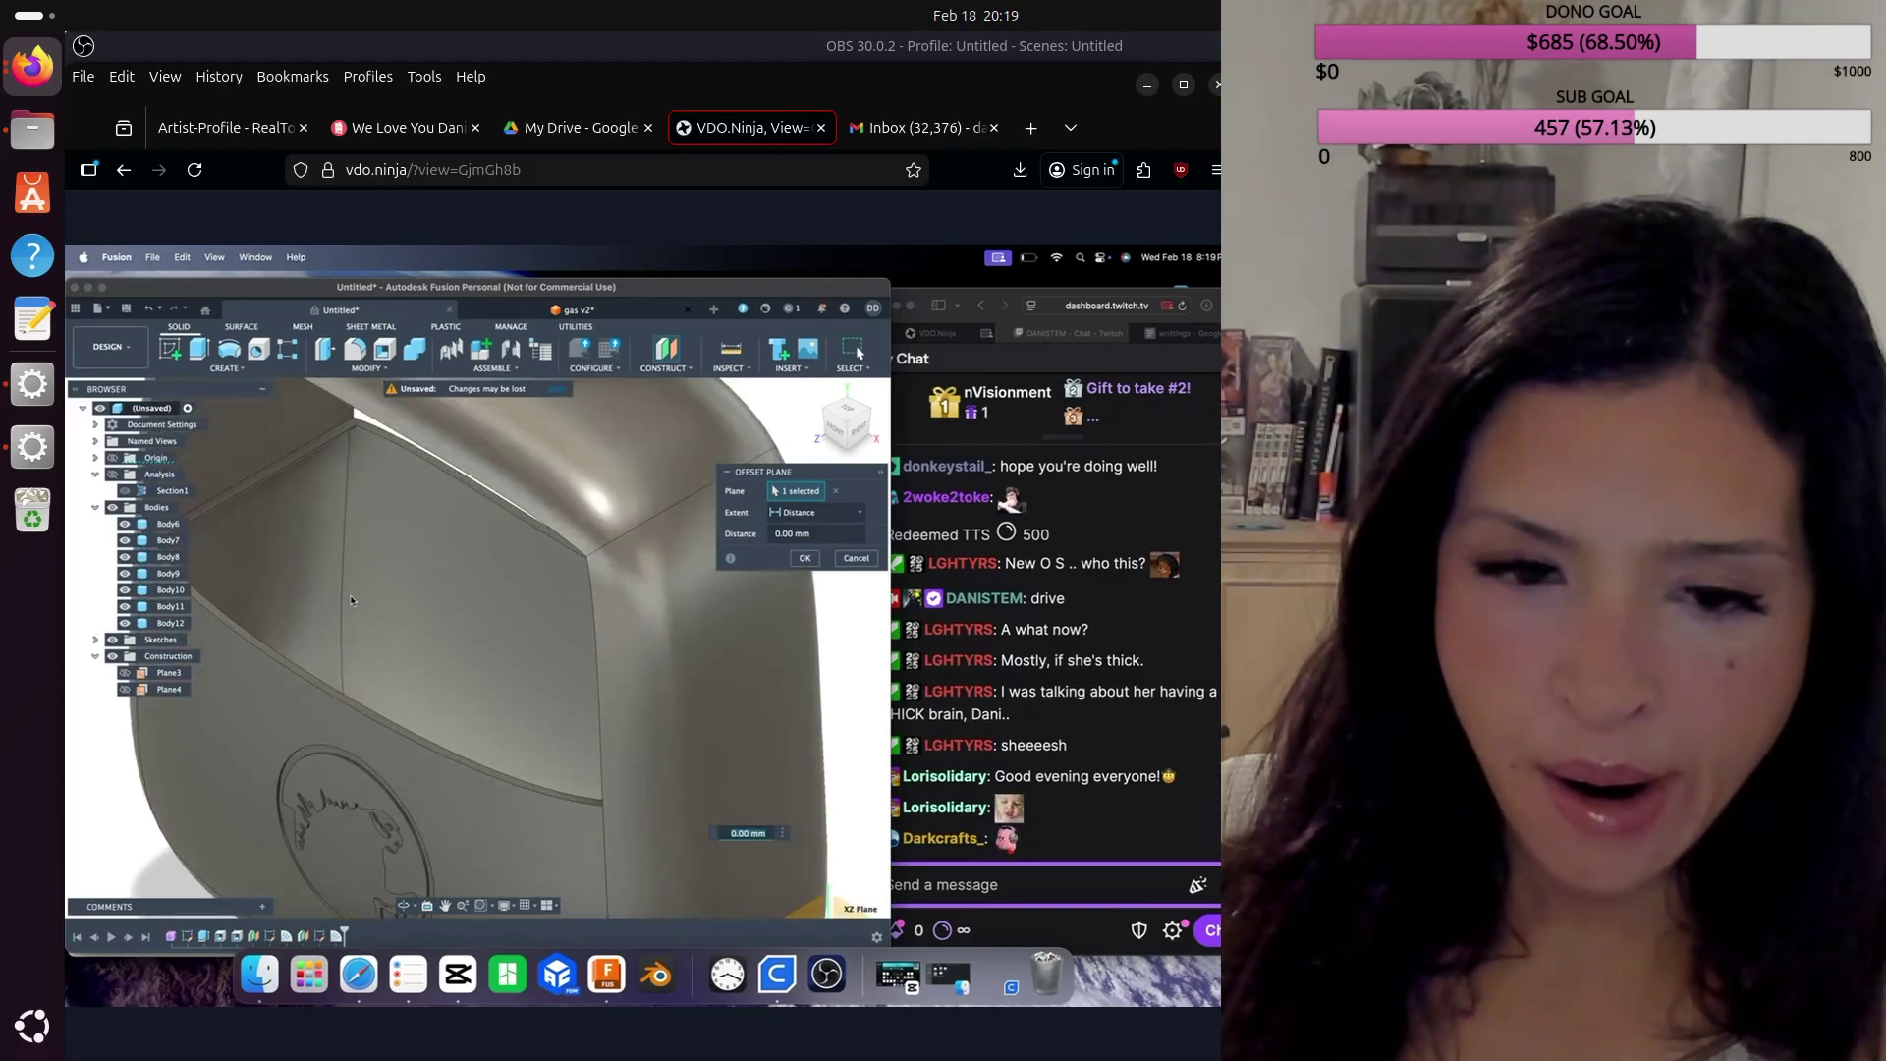
scroll(368, 425, up, 2)
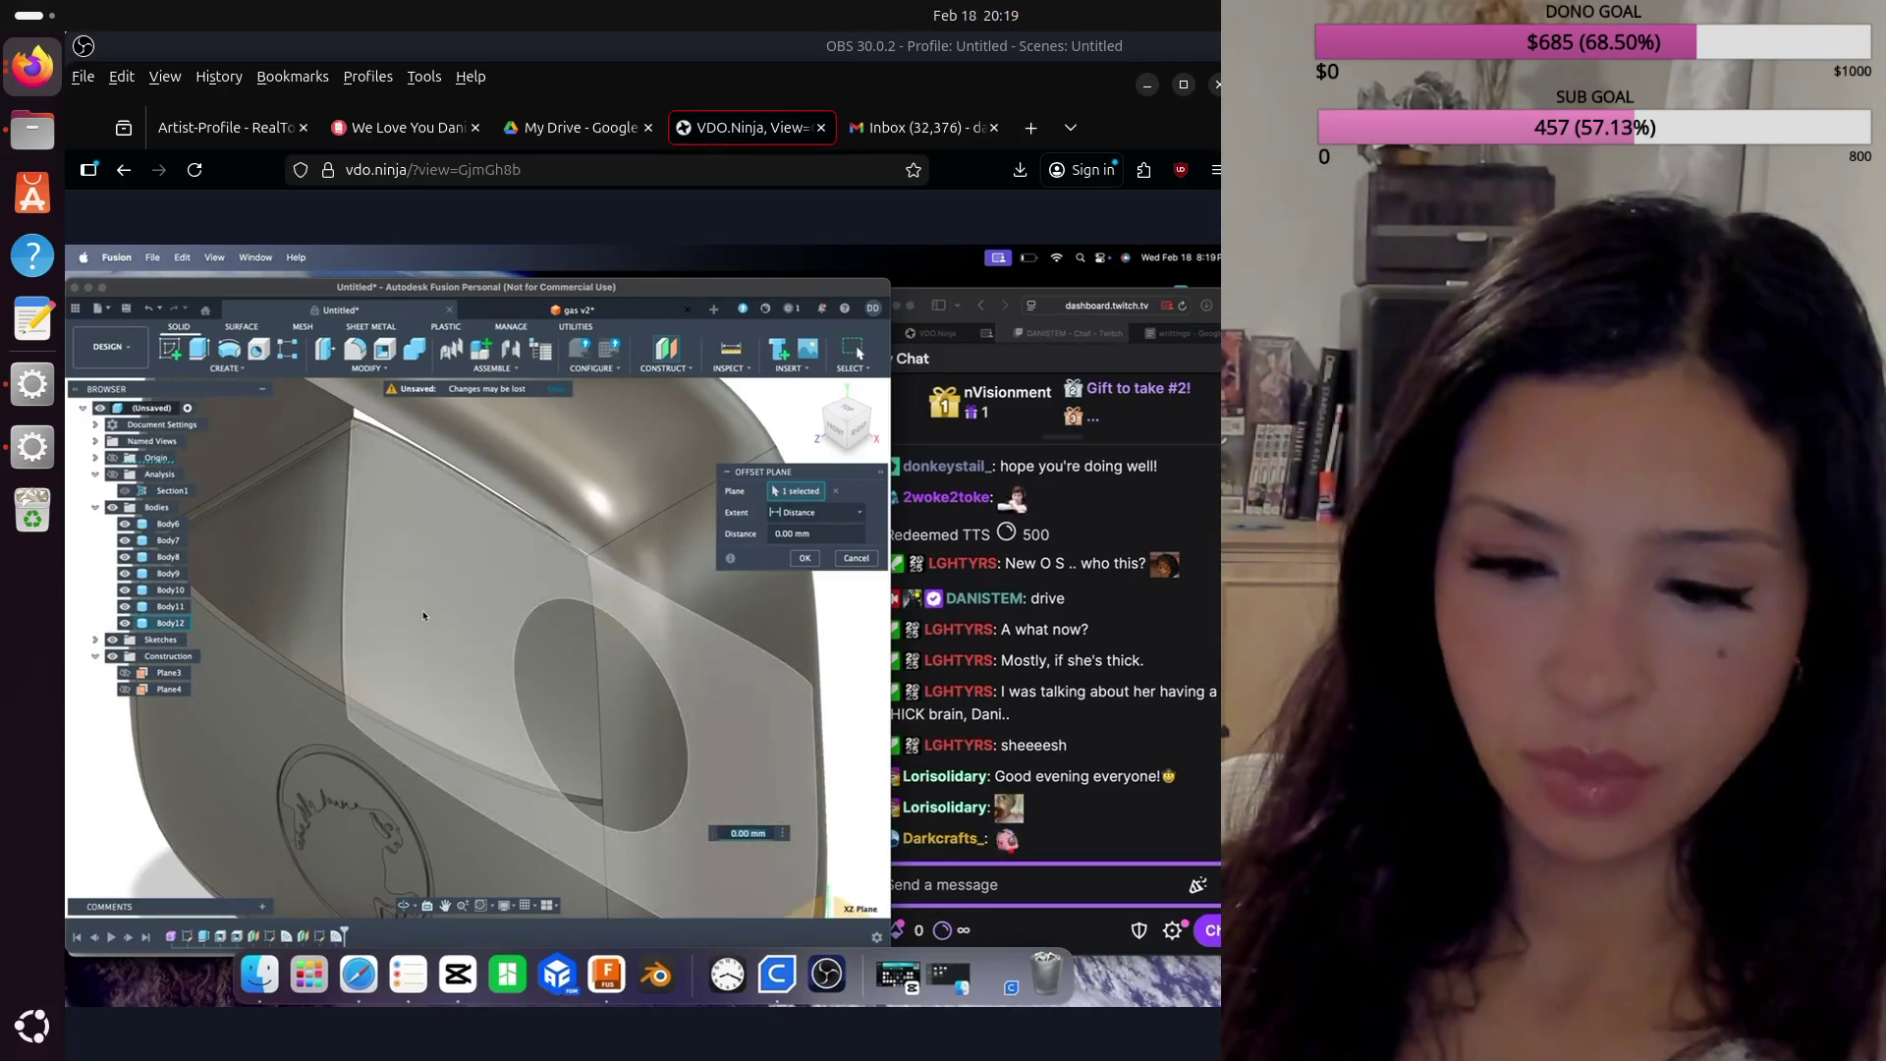
scroll(441, 608, down, 8)
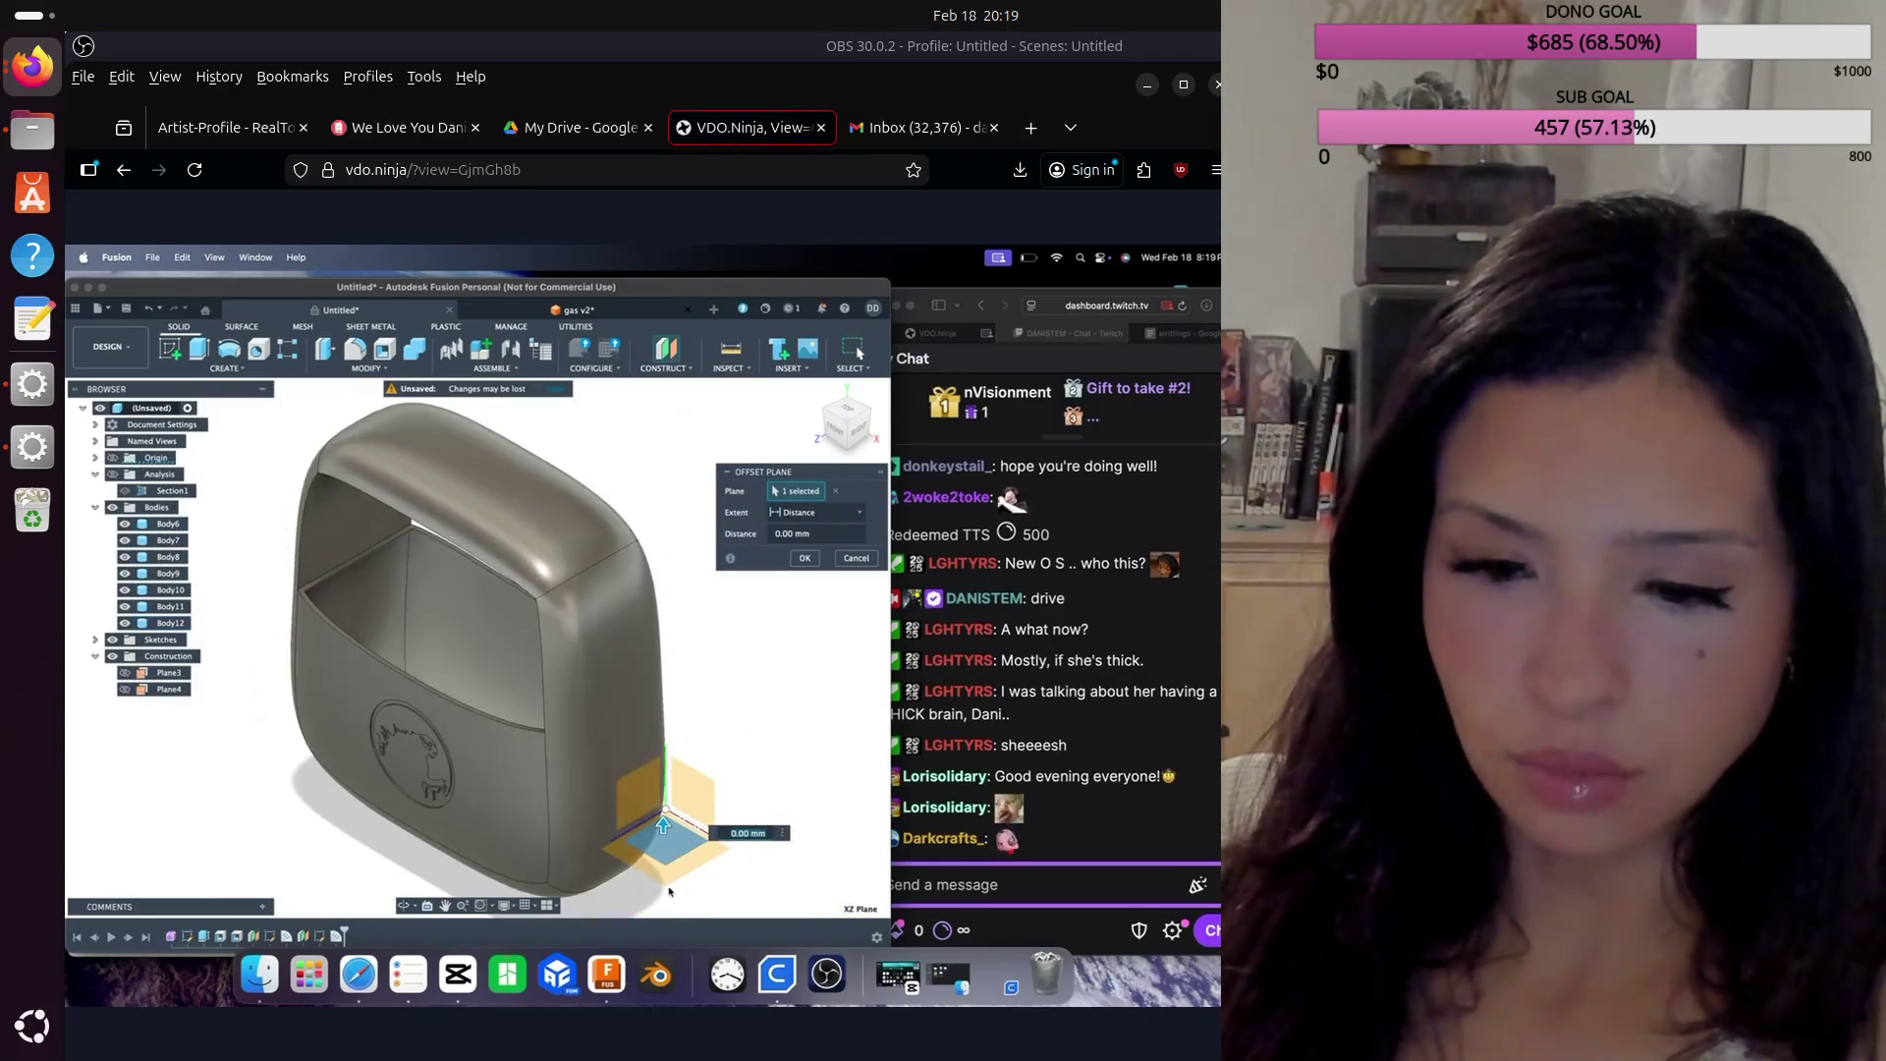
drag(663, 827, 542, 732)
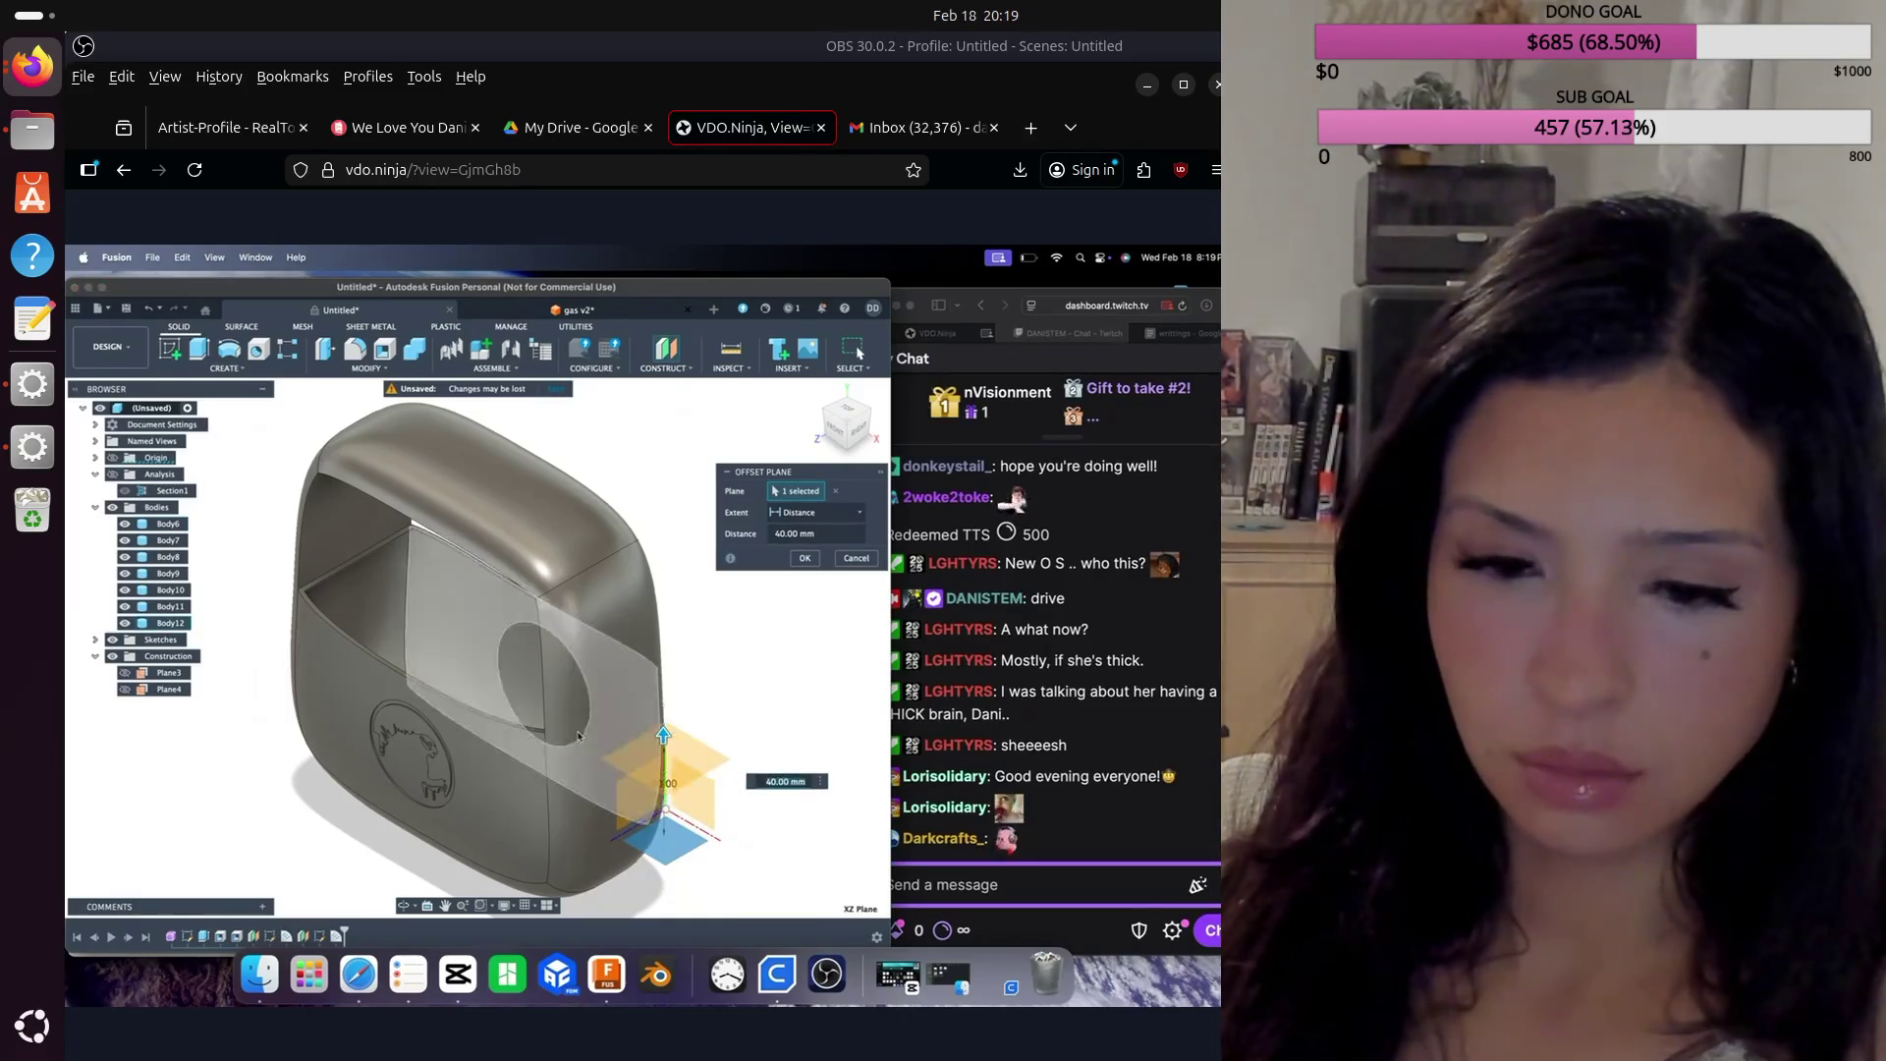
click(527, 731)
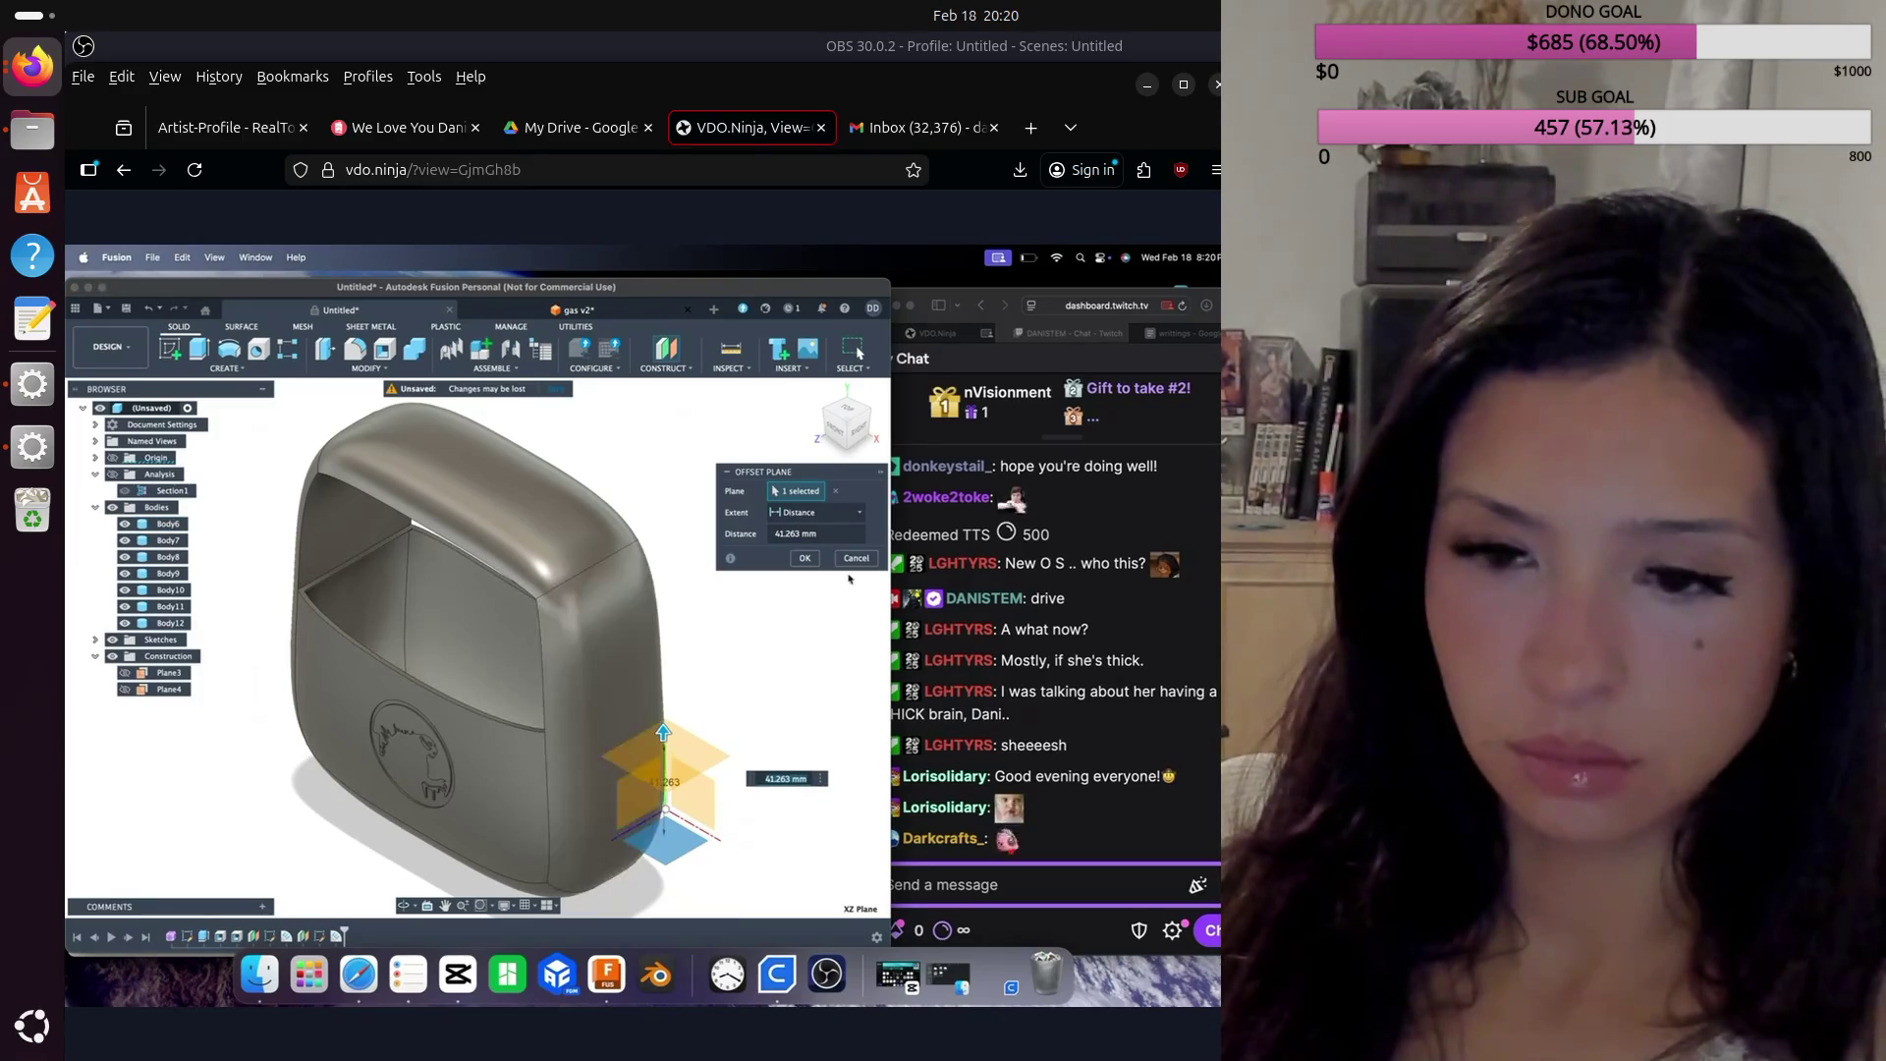
click(815, 559)
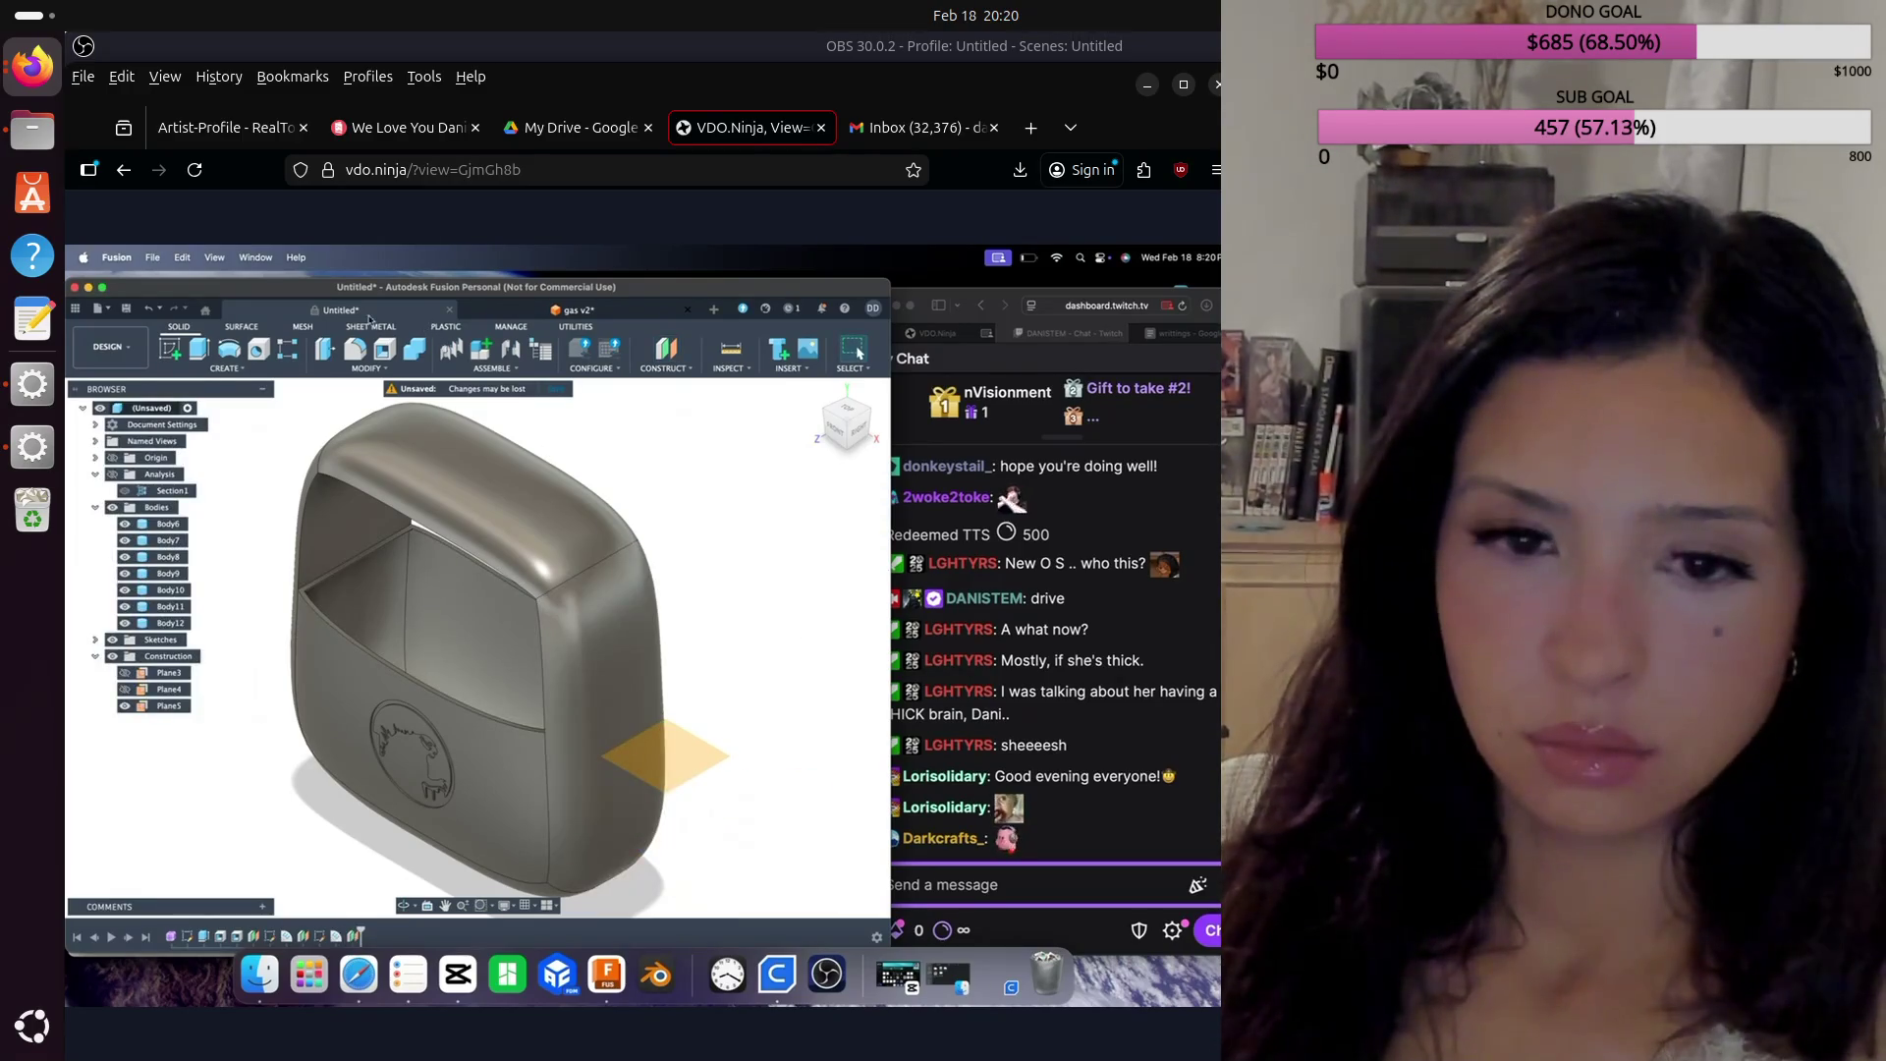
Step: Split Body6 using Plane5 as the splitting tool
click(363, 368)
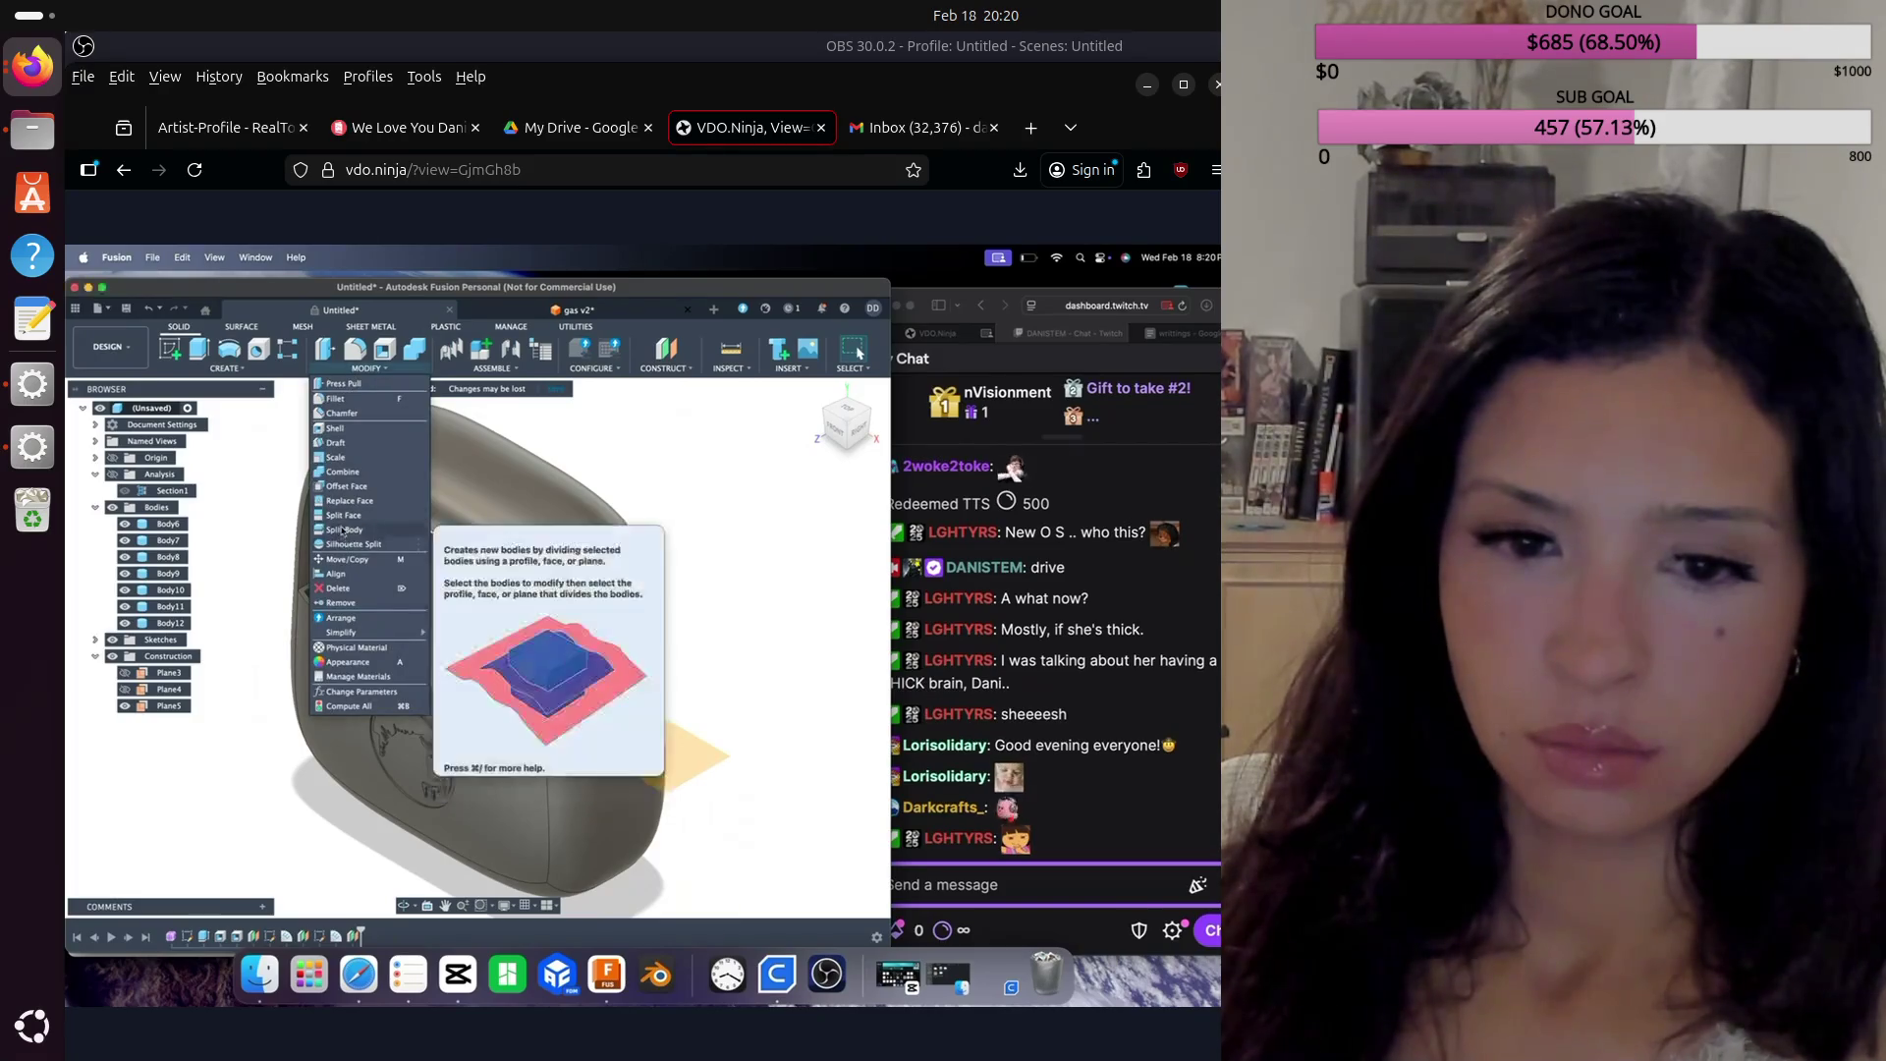
click(345, 529)
click(345, 530)
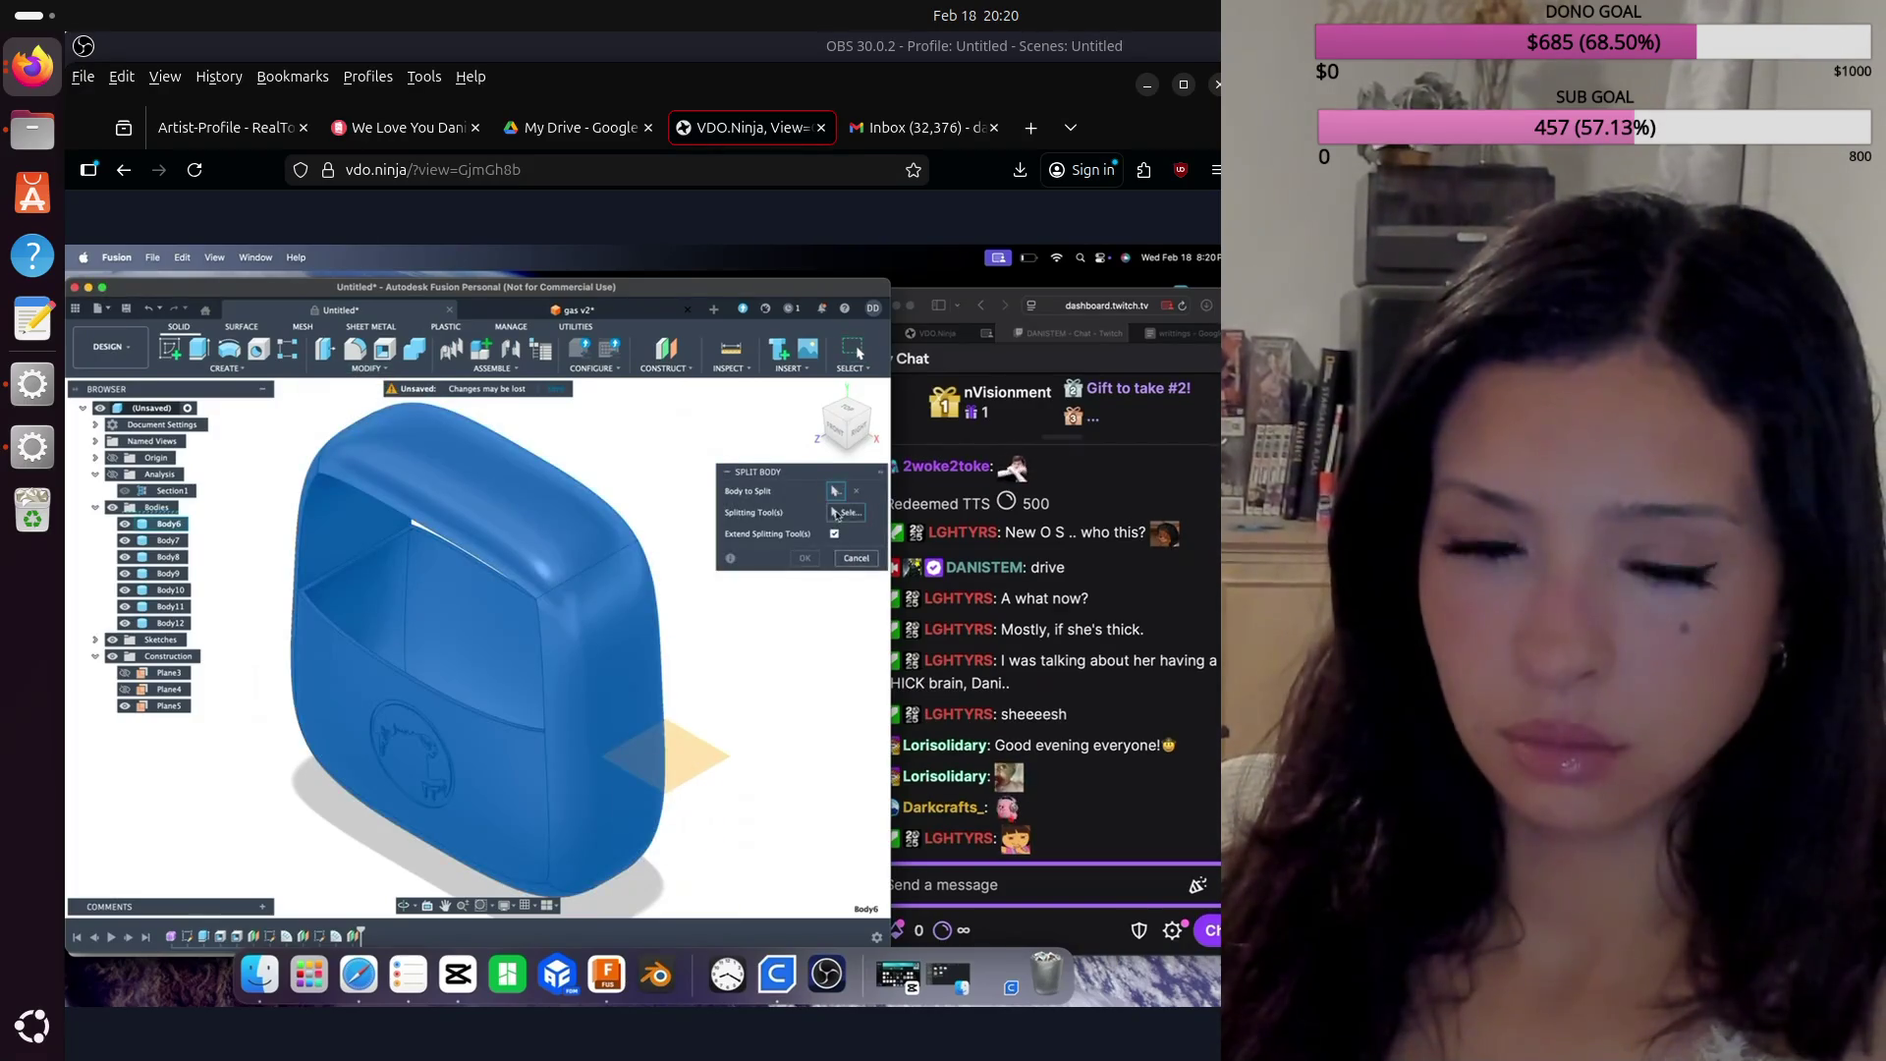
click(645, 783)
click(805, 539)
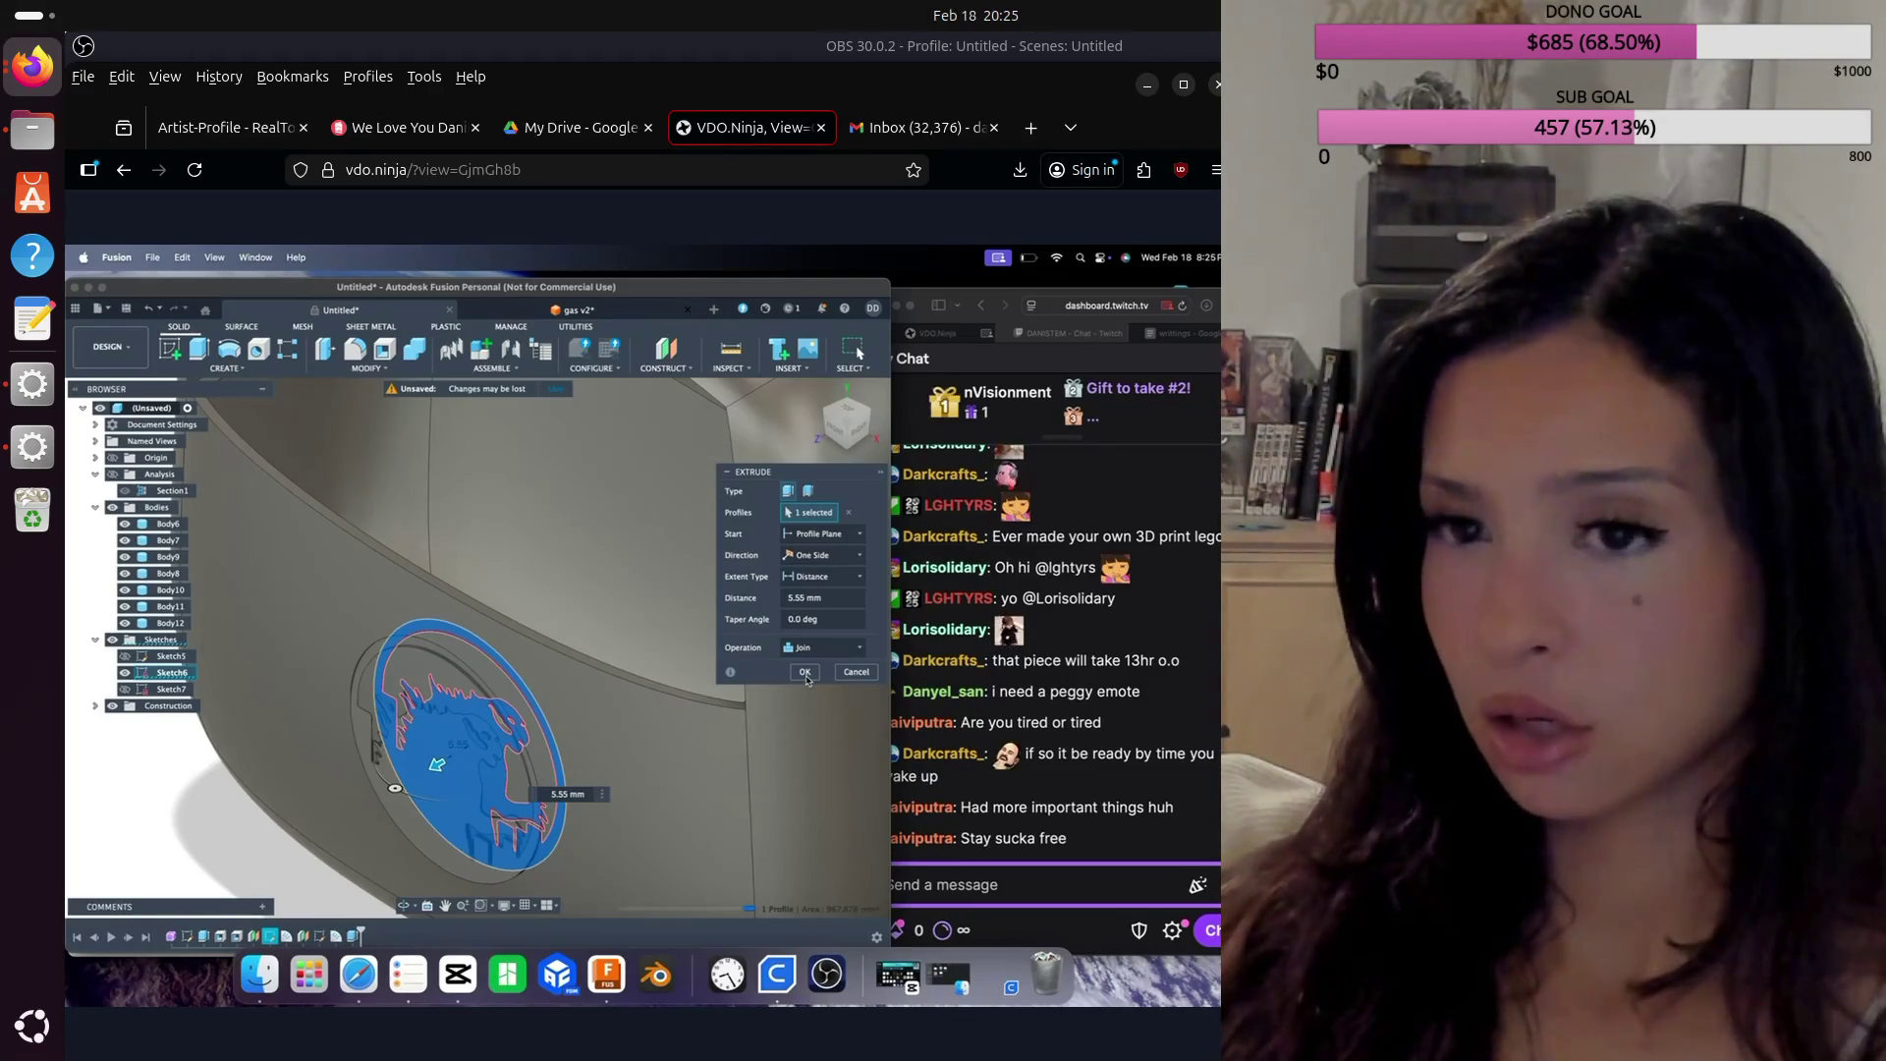
Step: Commit the cat emblem extrusion and view it straight from the front
click(805, 673)
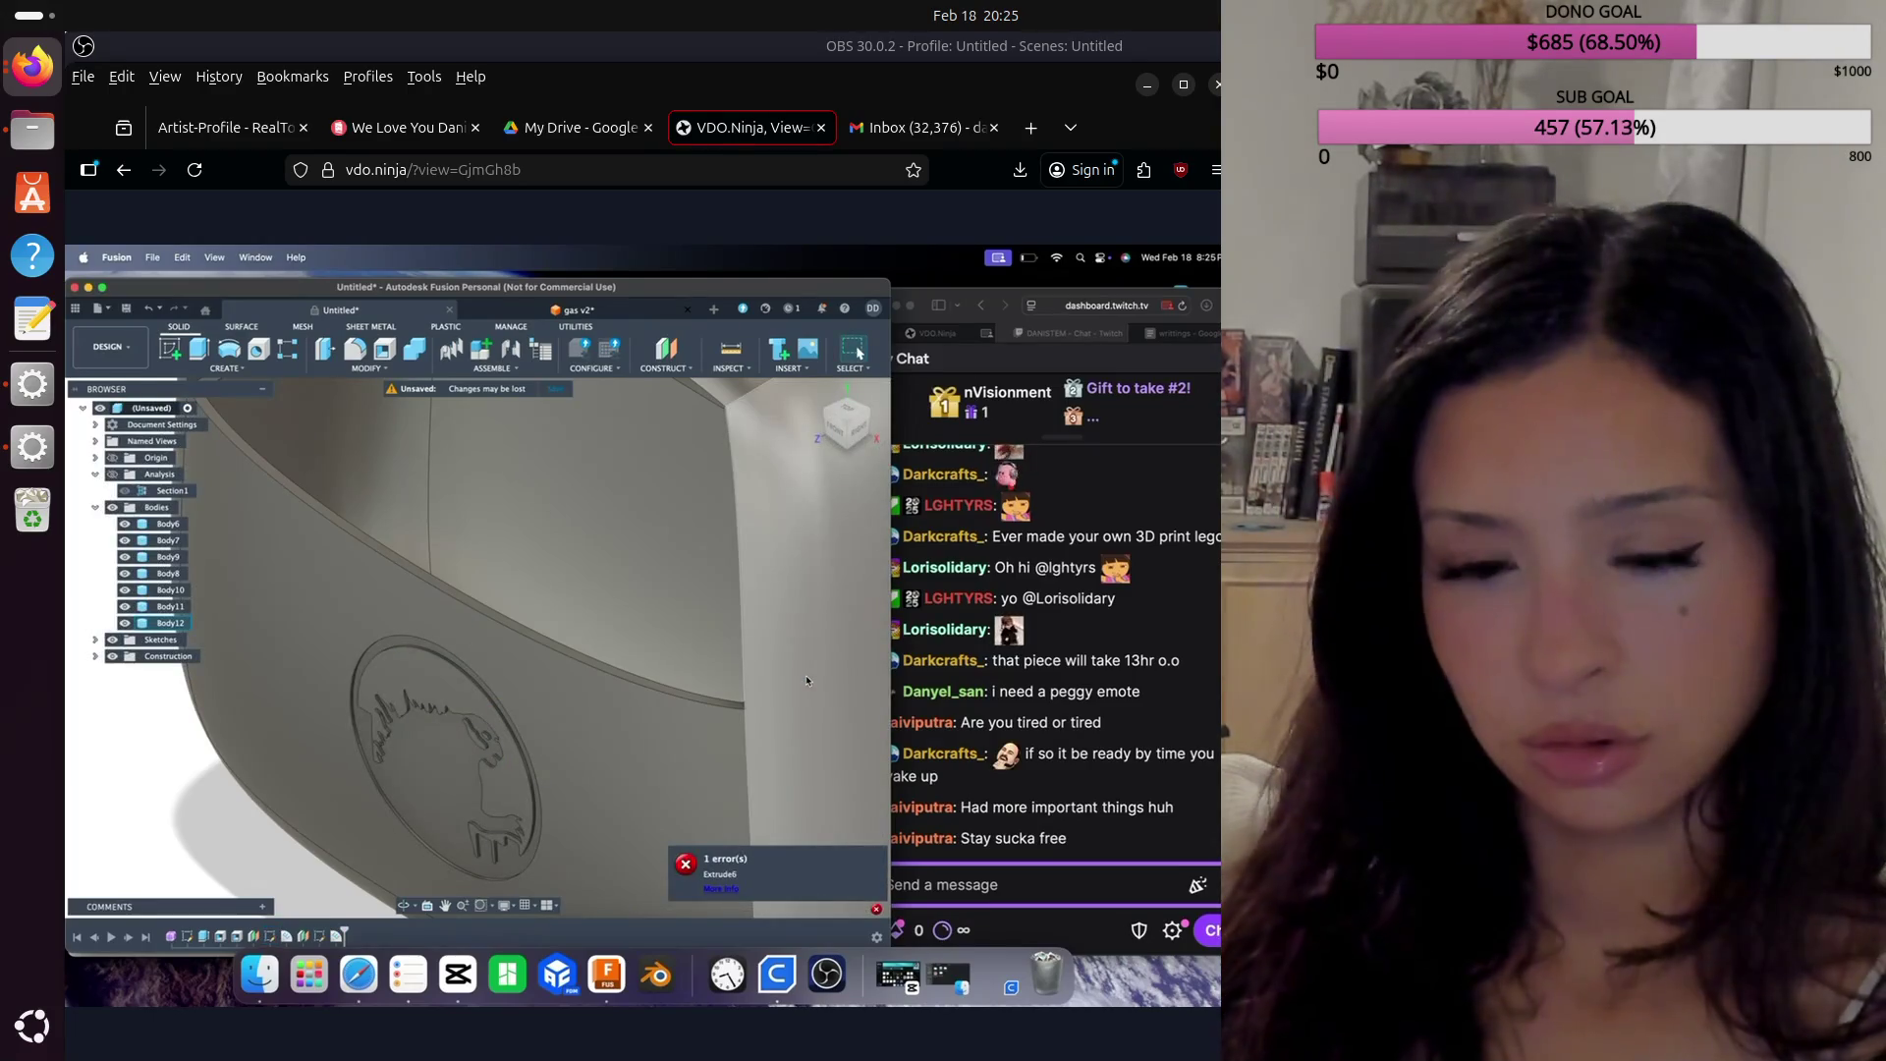
click(834, 430)
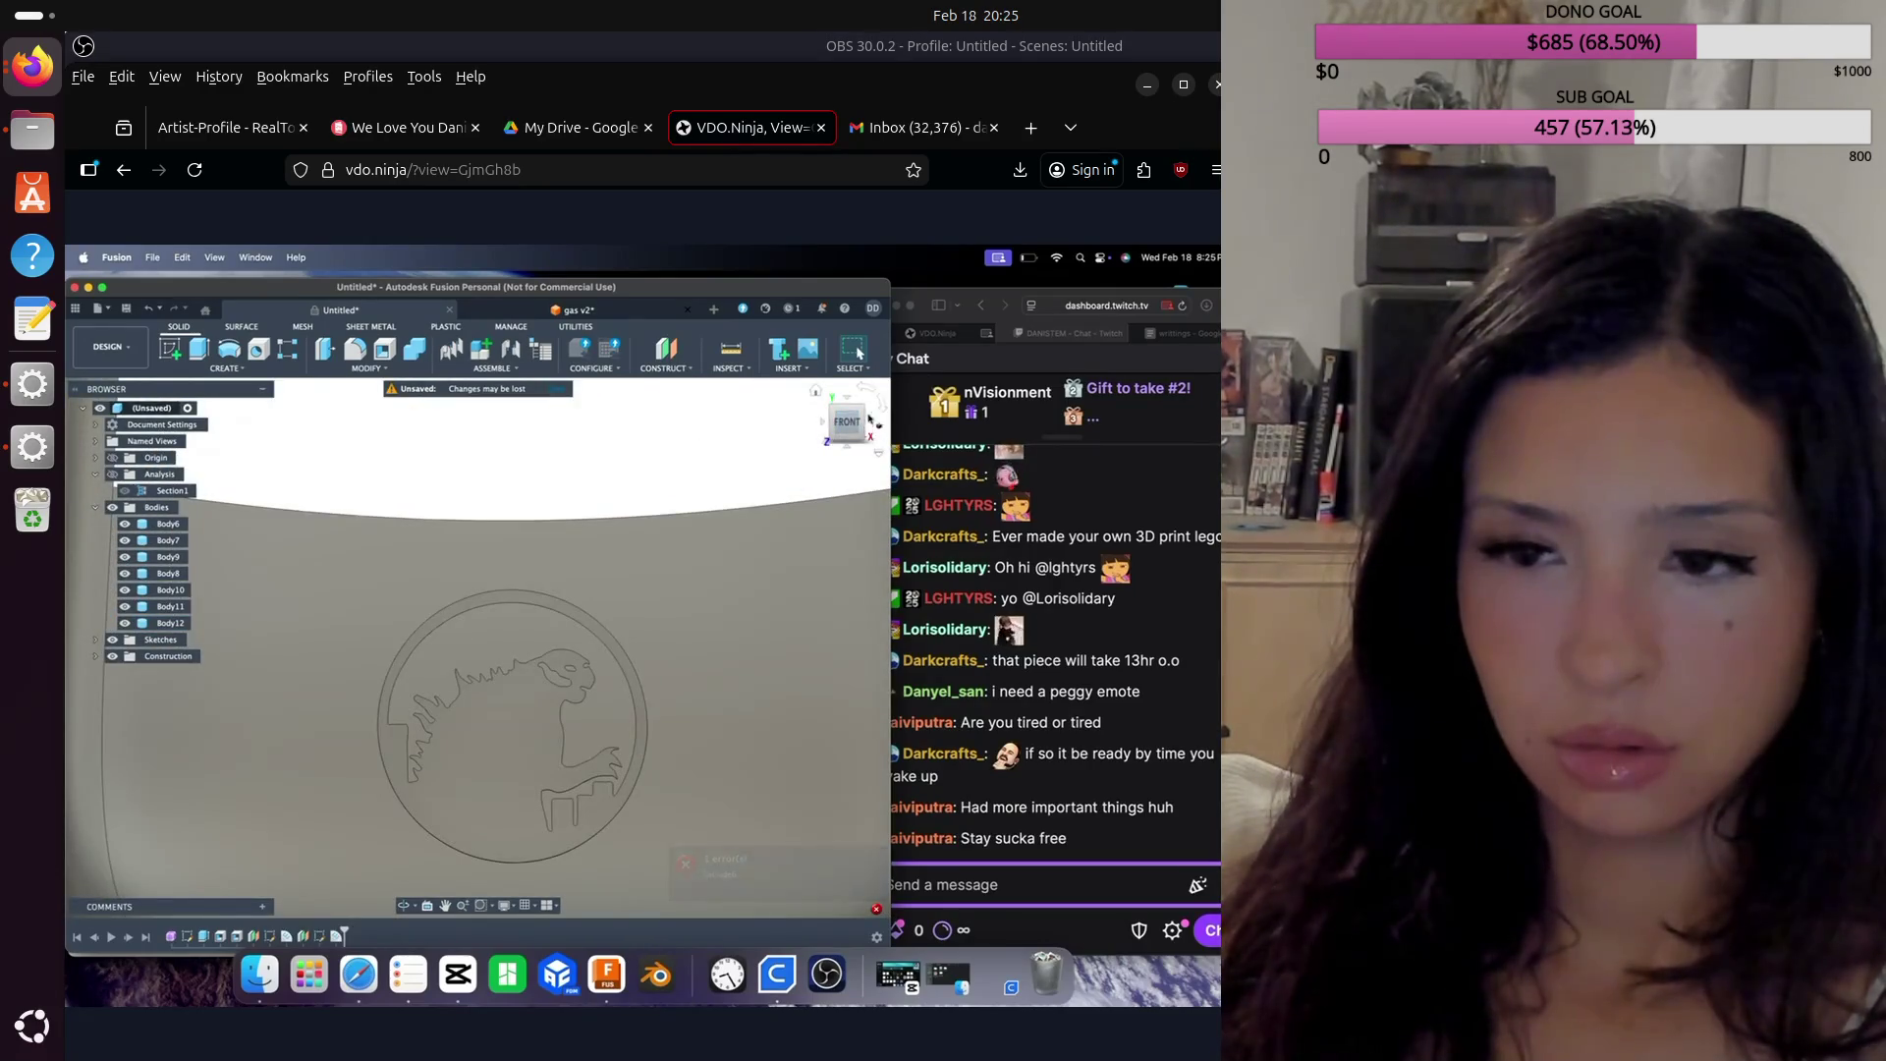
Step: Orbit the purse to inspect the embossed cat logo from several angles
click(863, 414)
mouse_move(846, 423)
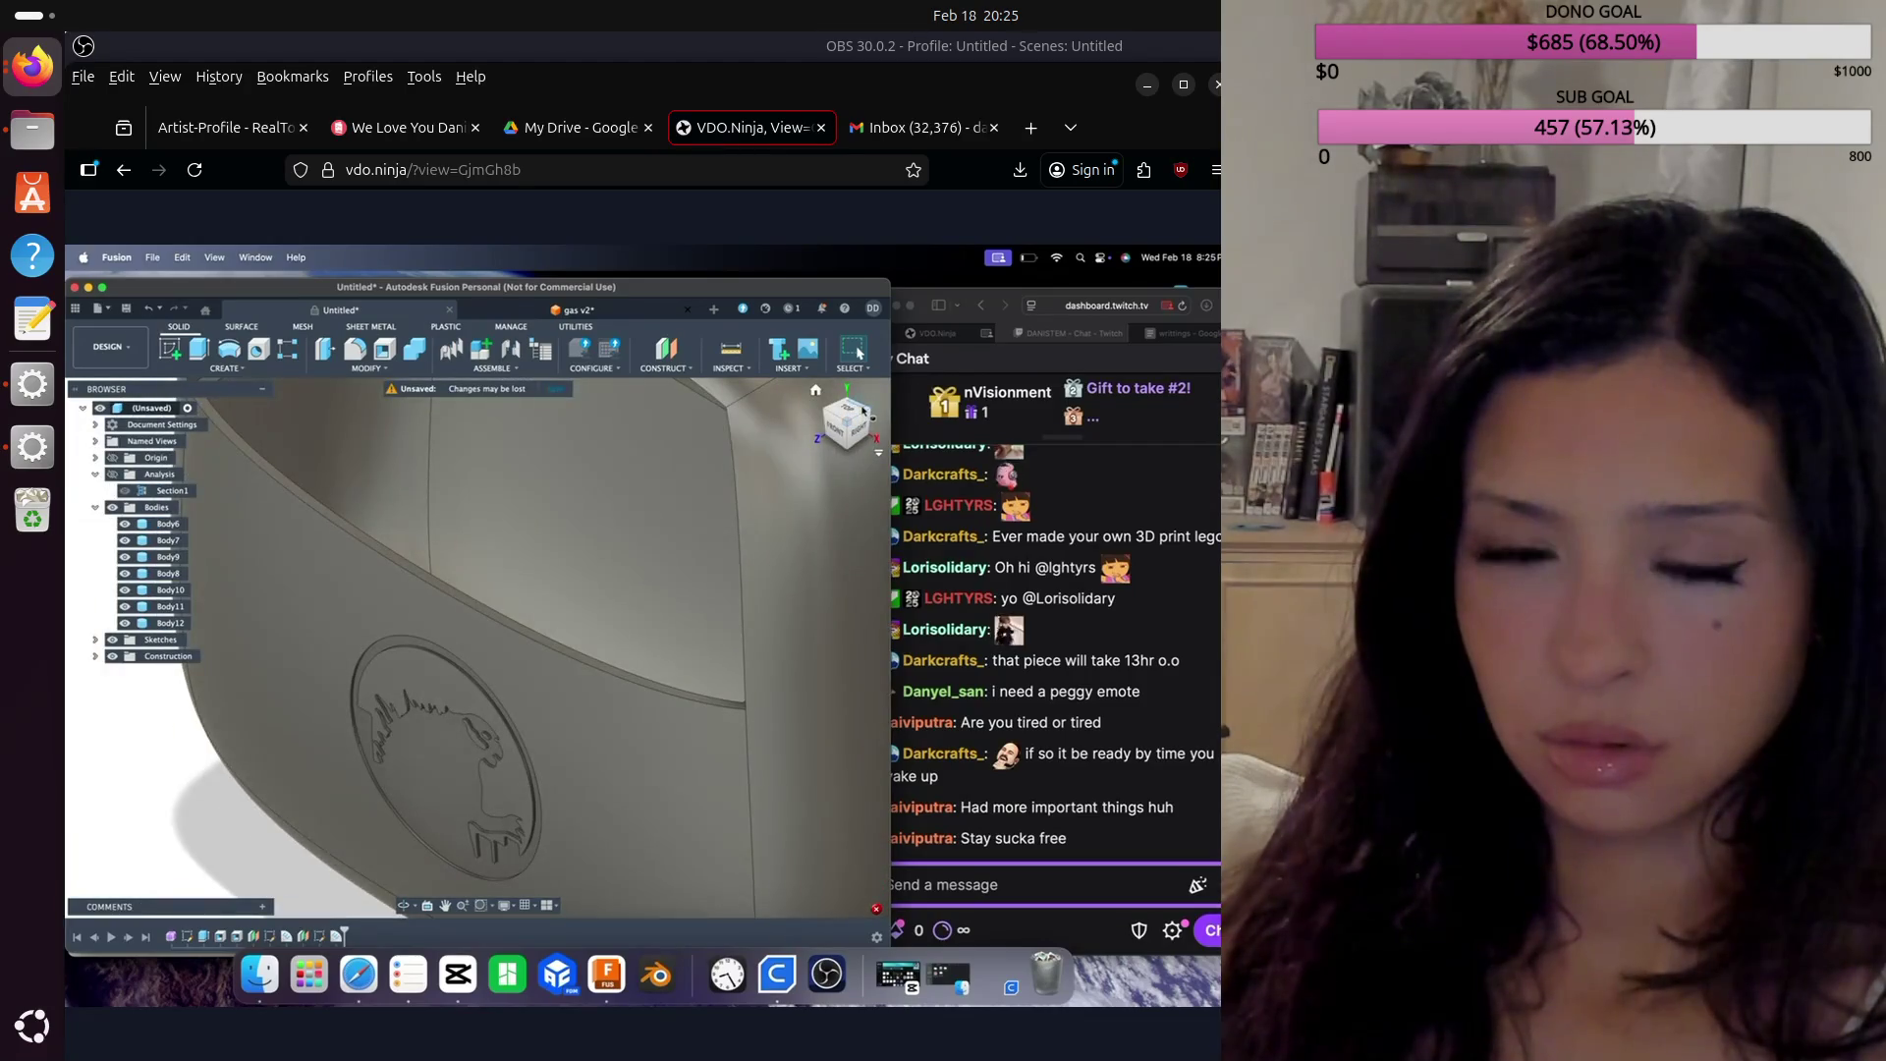
drag(862, 412, 606, 620)
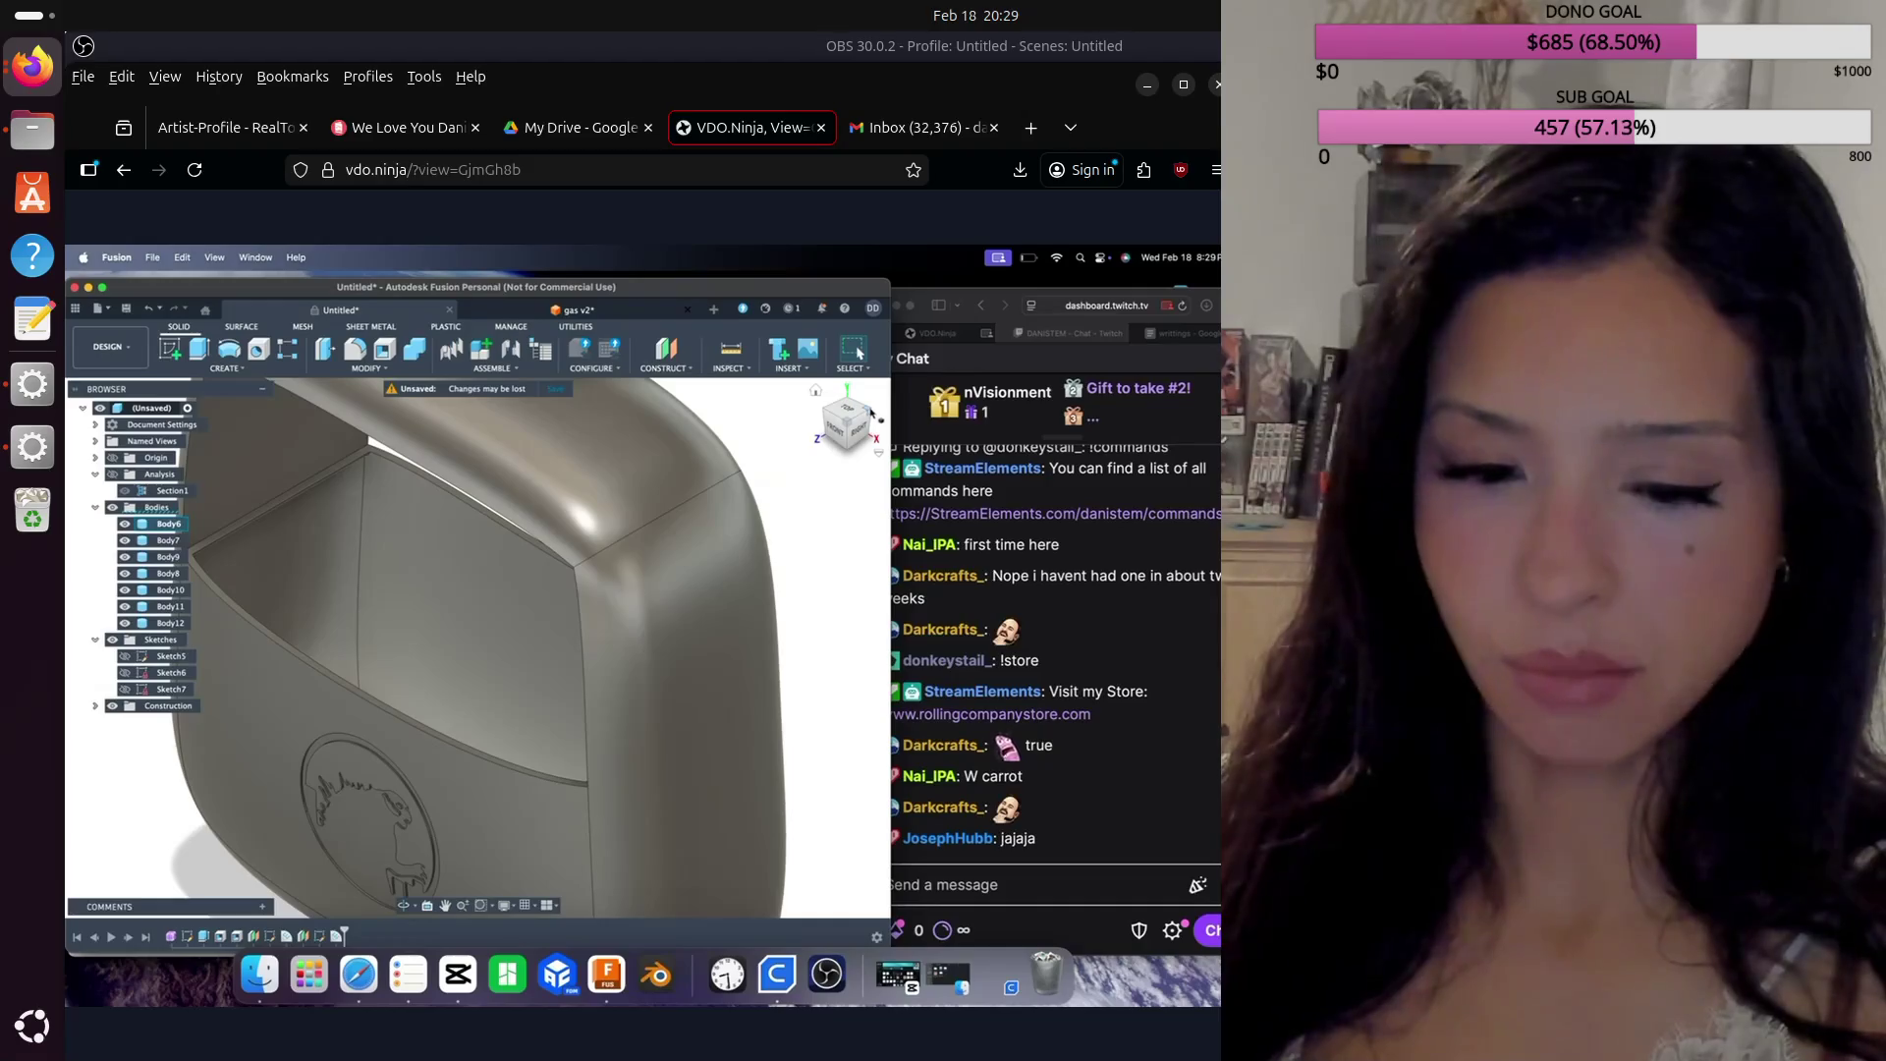
drag(870, 414, 538, 674)
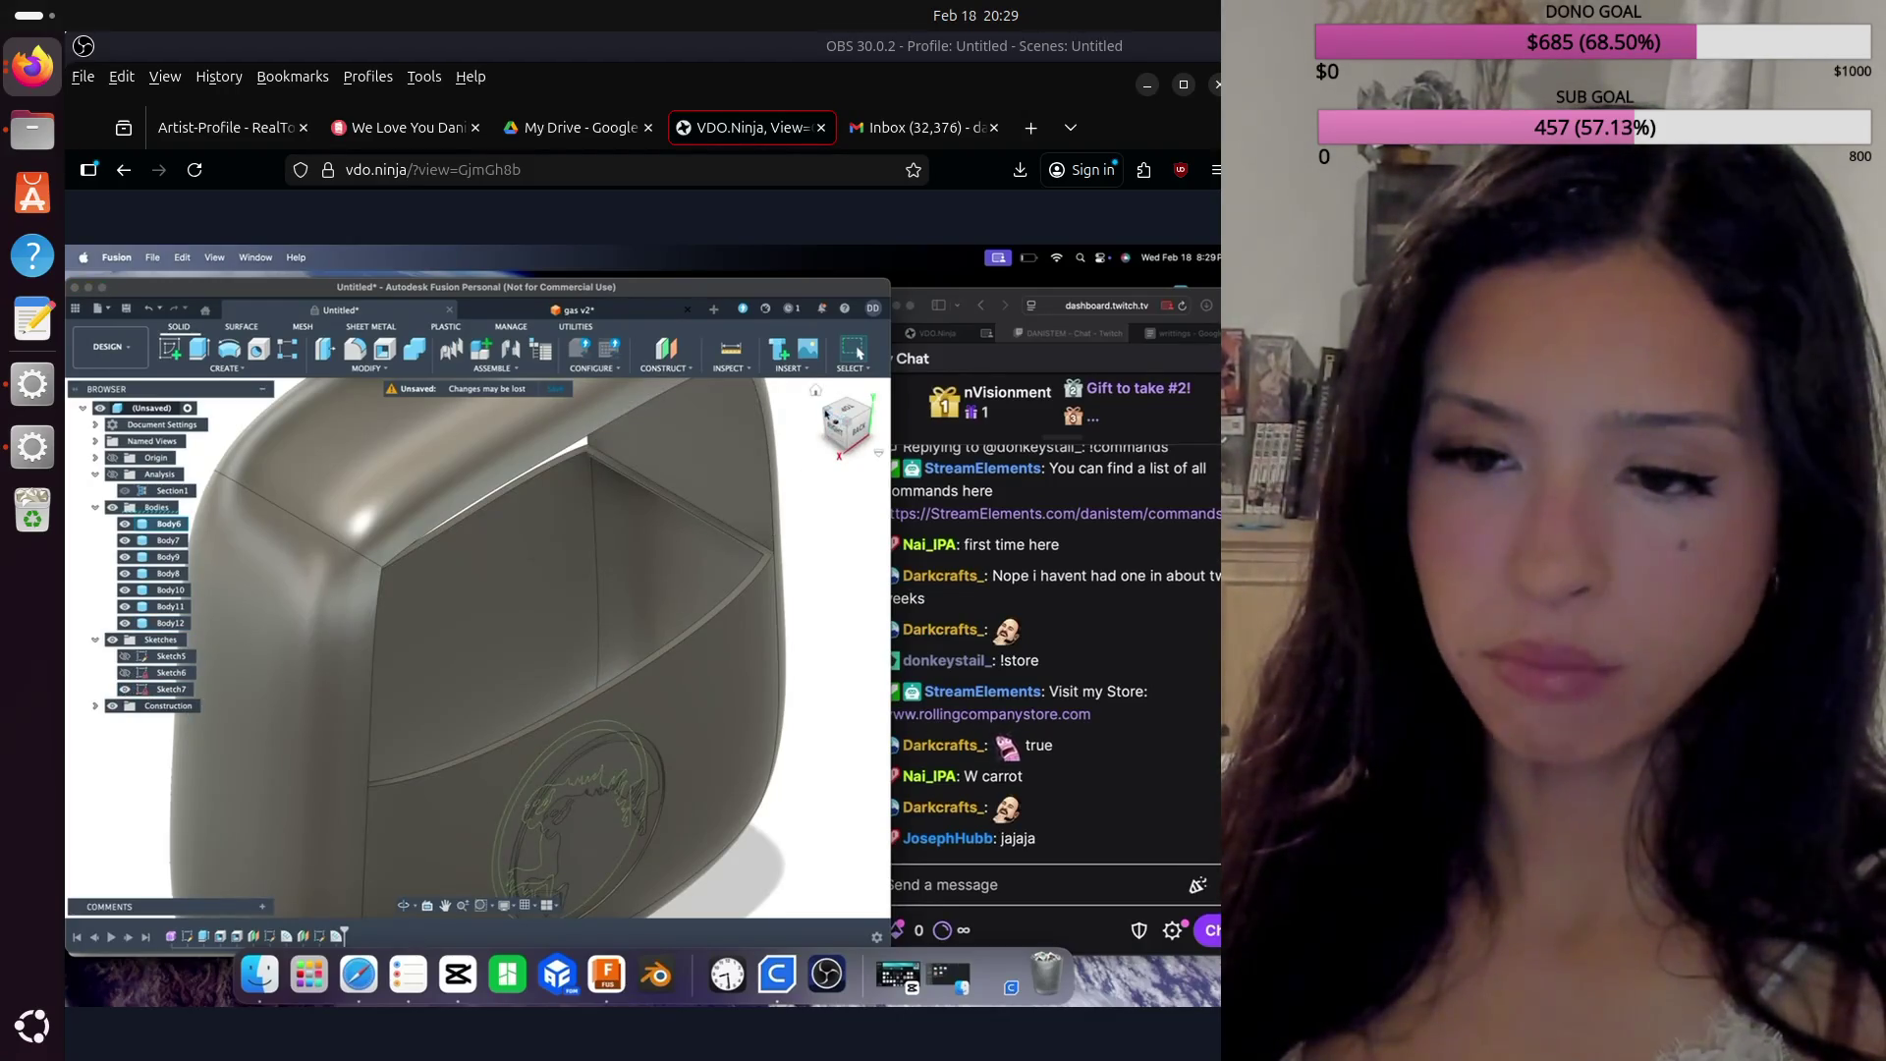
shift+middle_drag(472, 639, 550, 629)
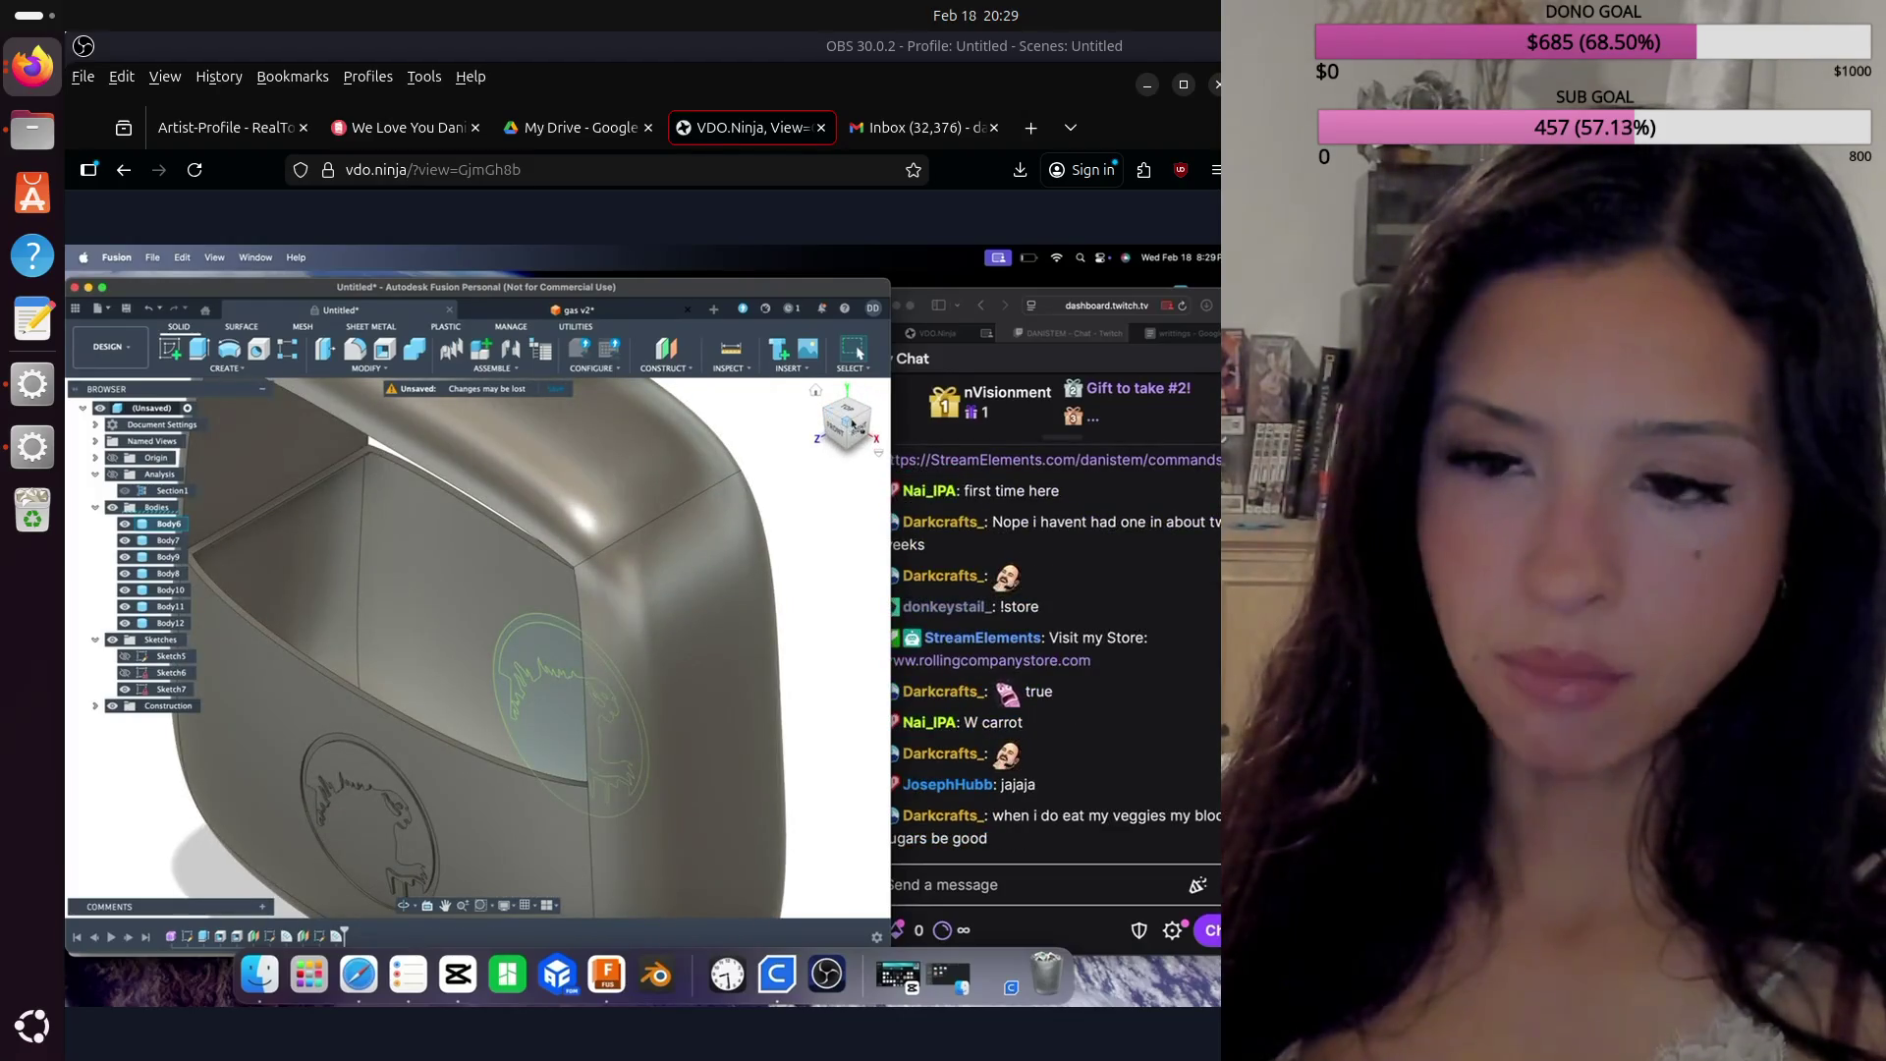
Step: Turn to the side emblem sketch and begin a negative extrude of its profile
drag(869, 417, 177, 374)
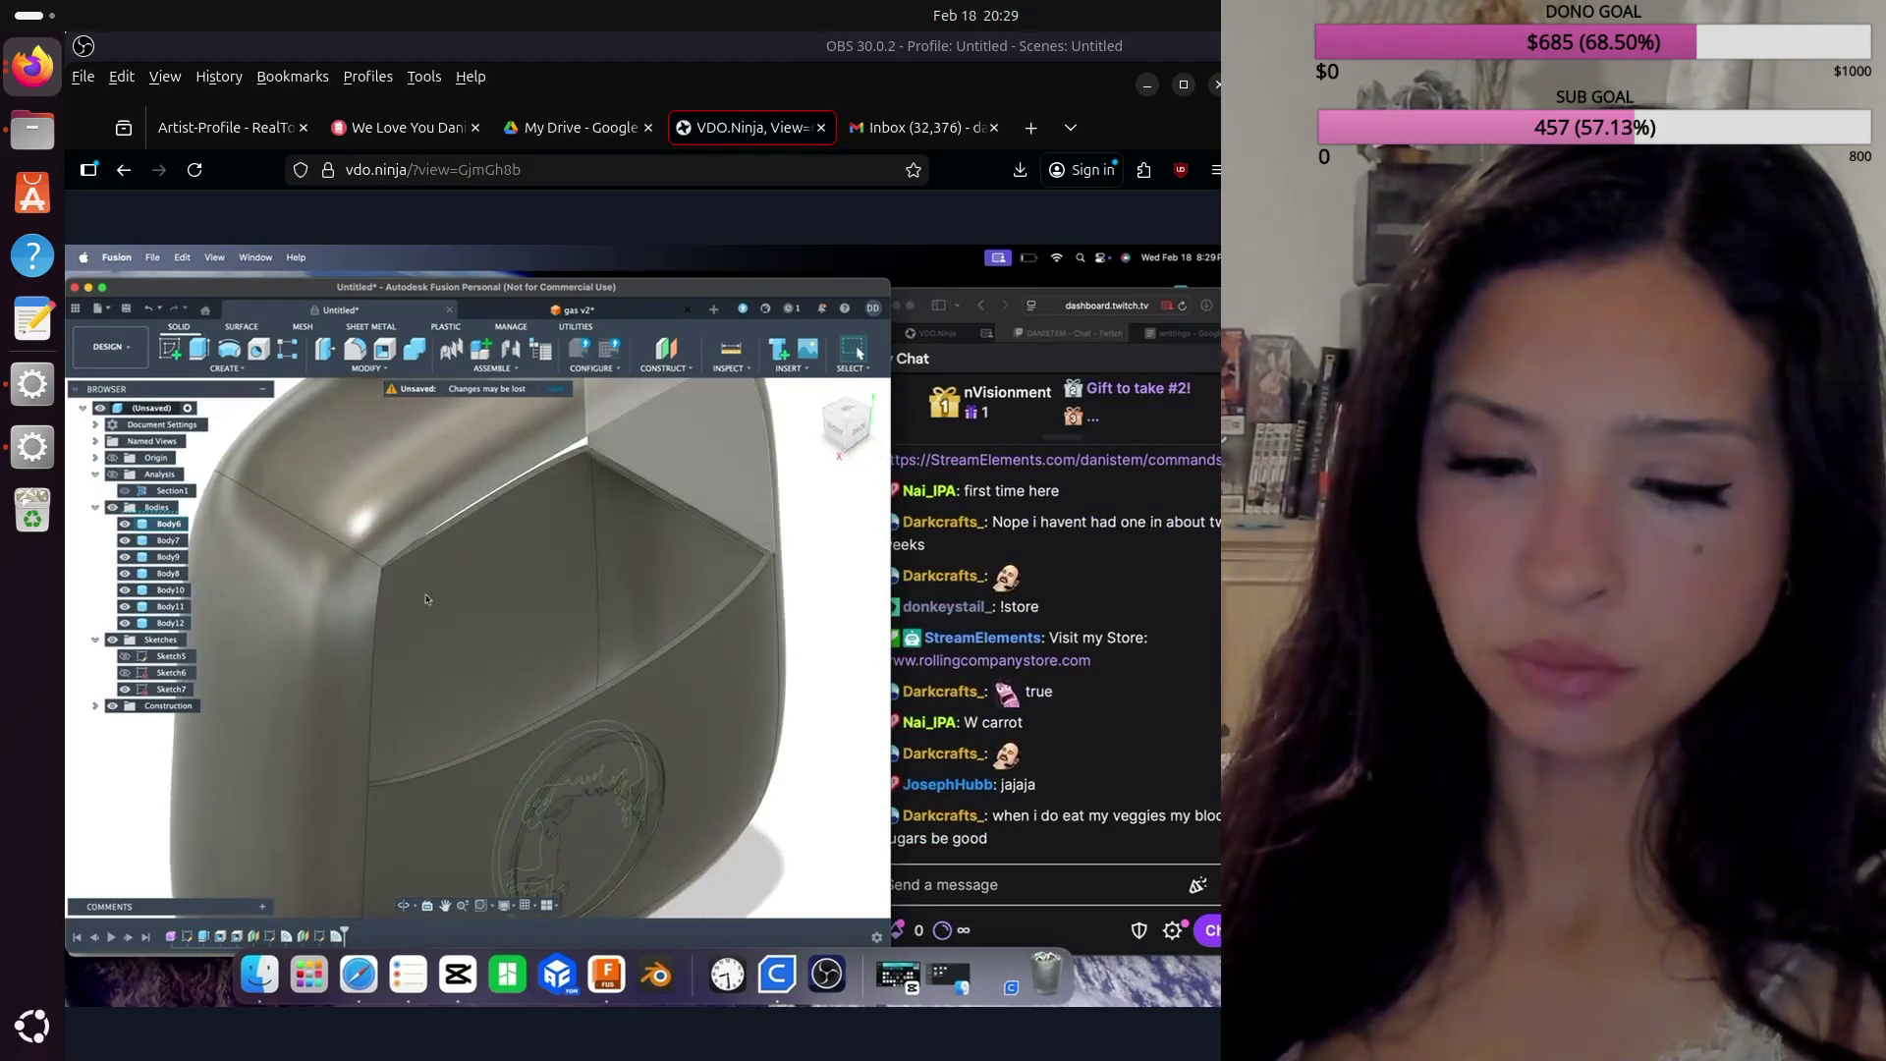
key(e)
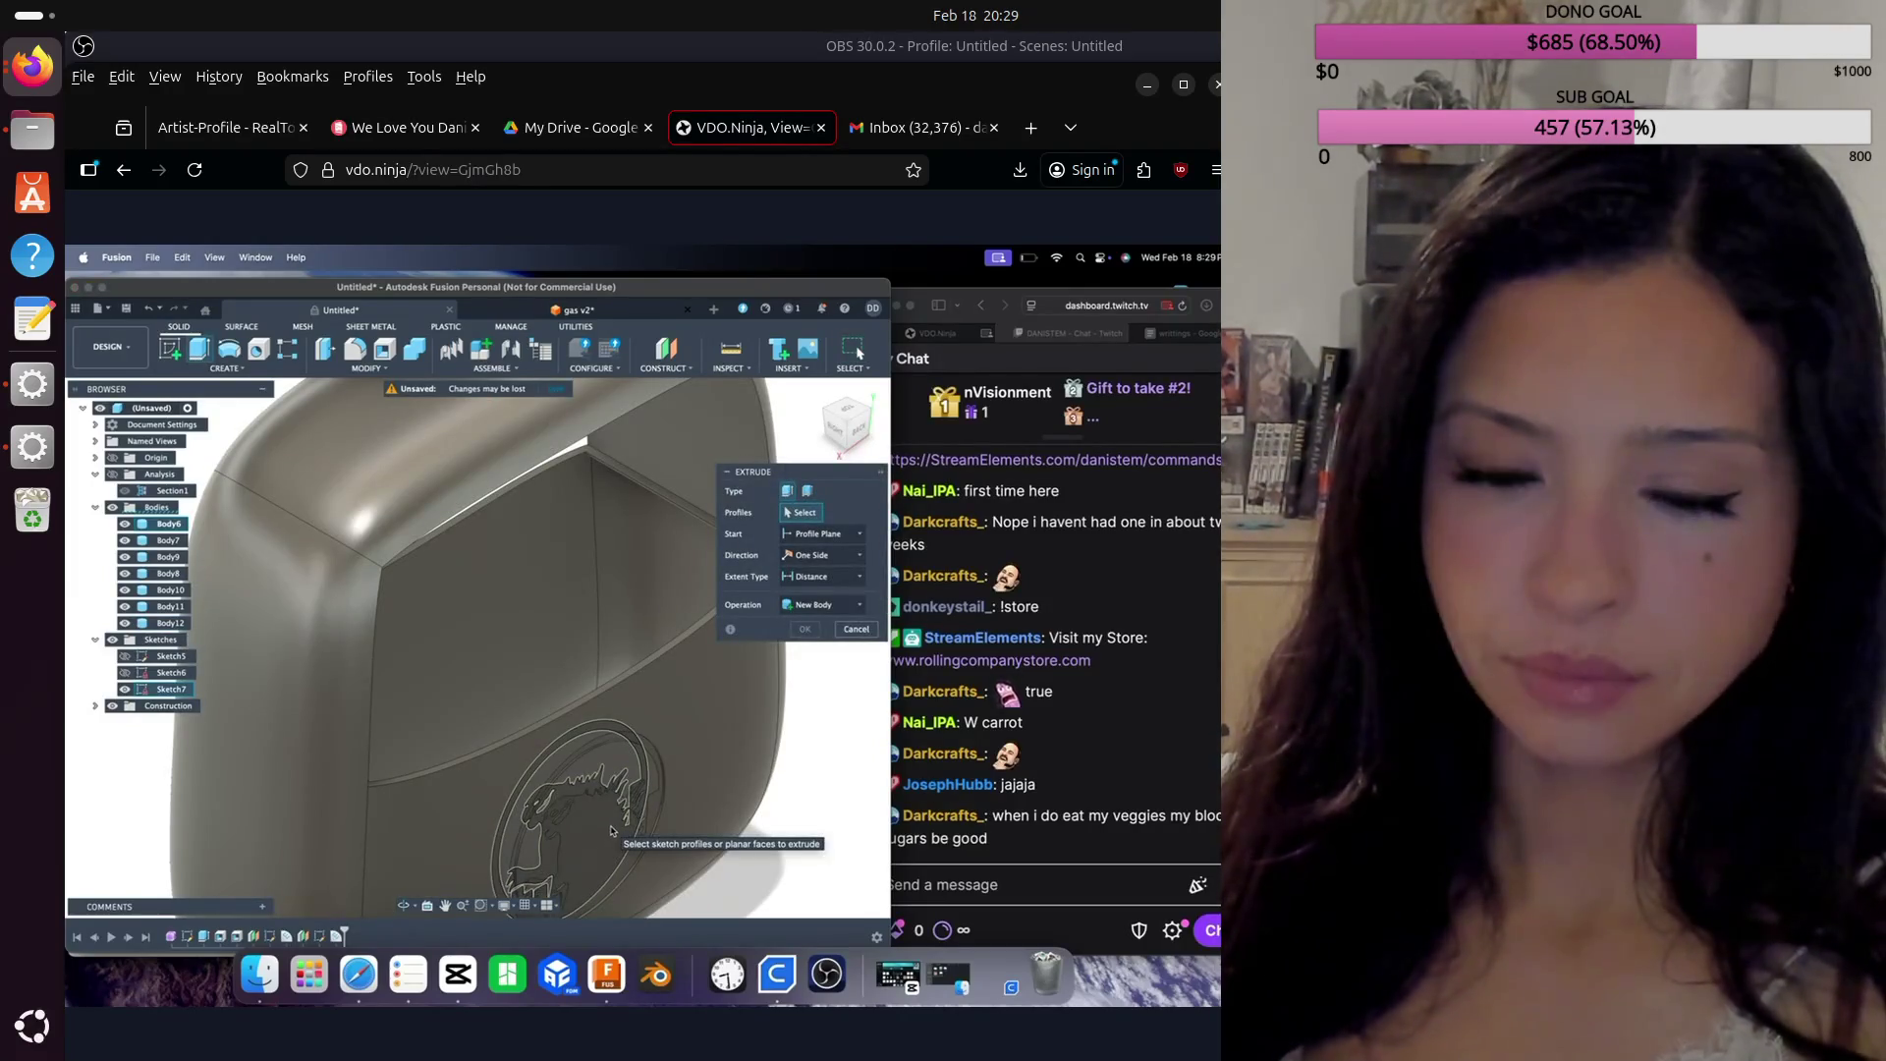
click(610, 831)
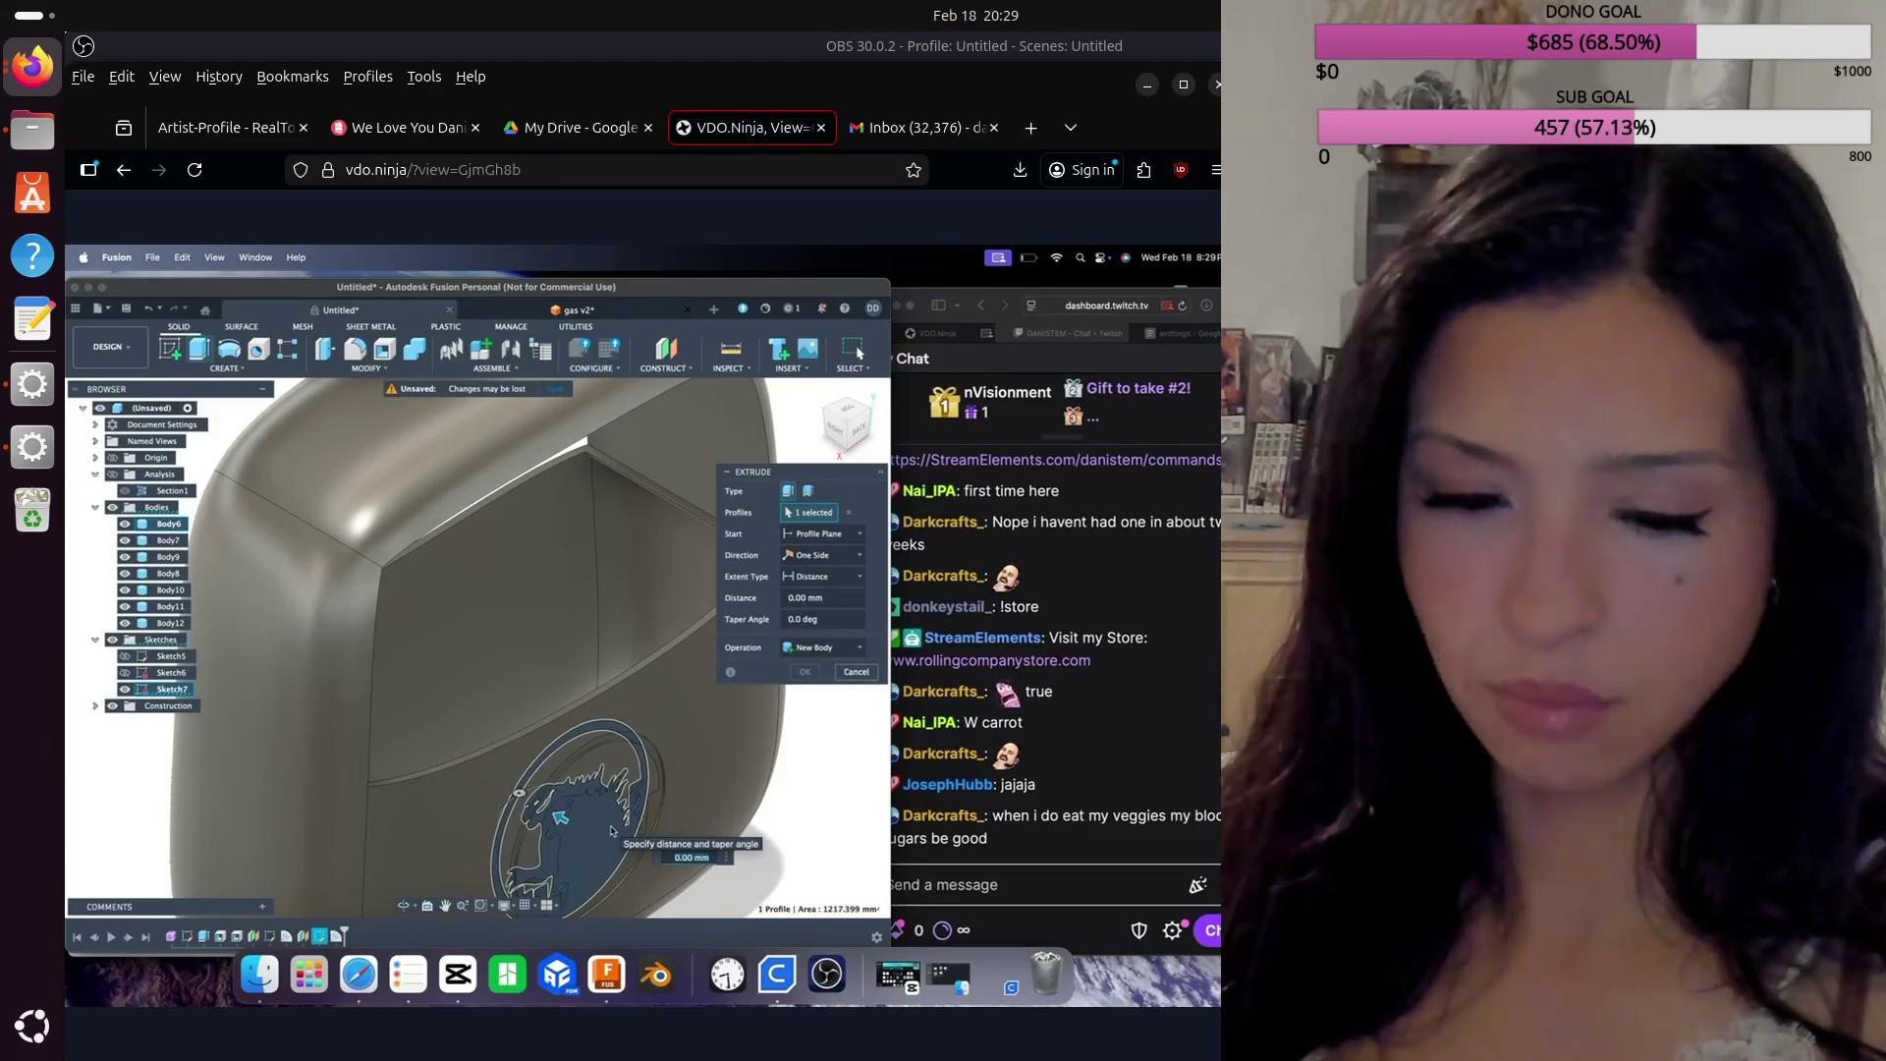
text(-)
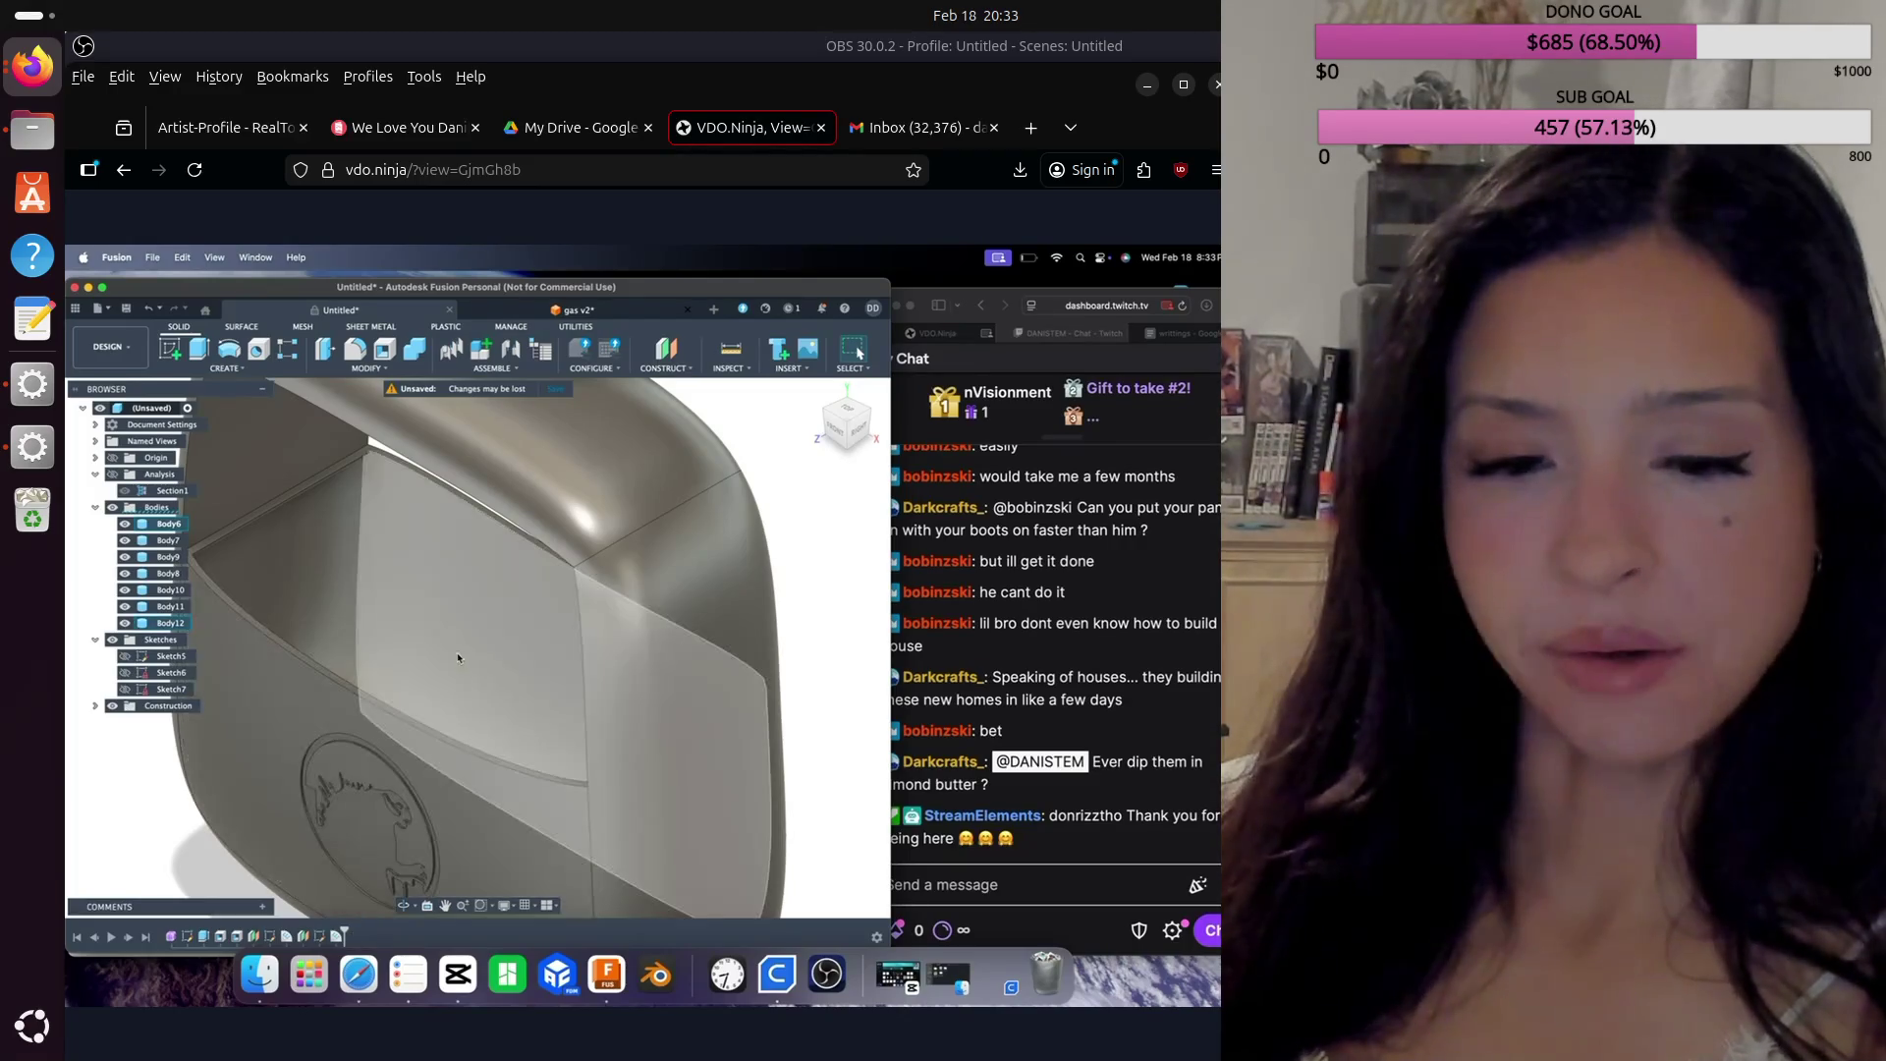
mouse_move(846, 426)
click(868, 418)
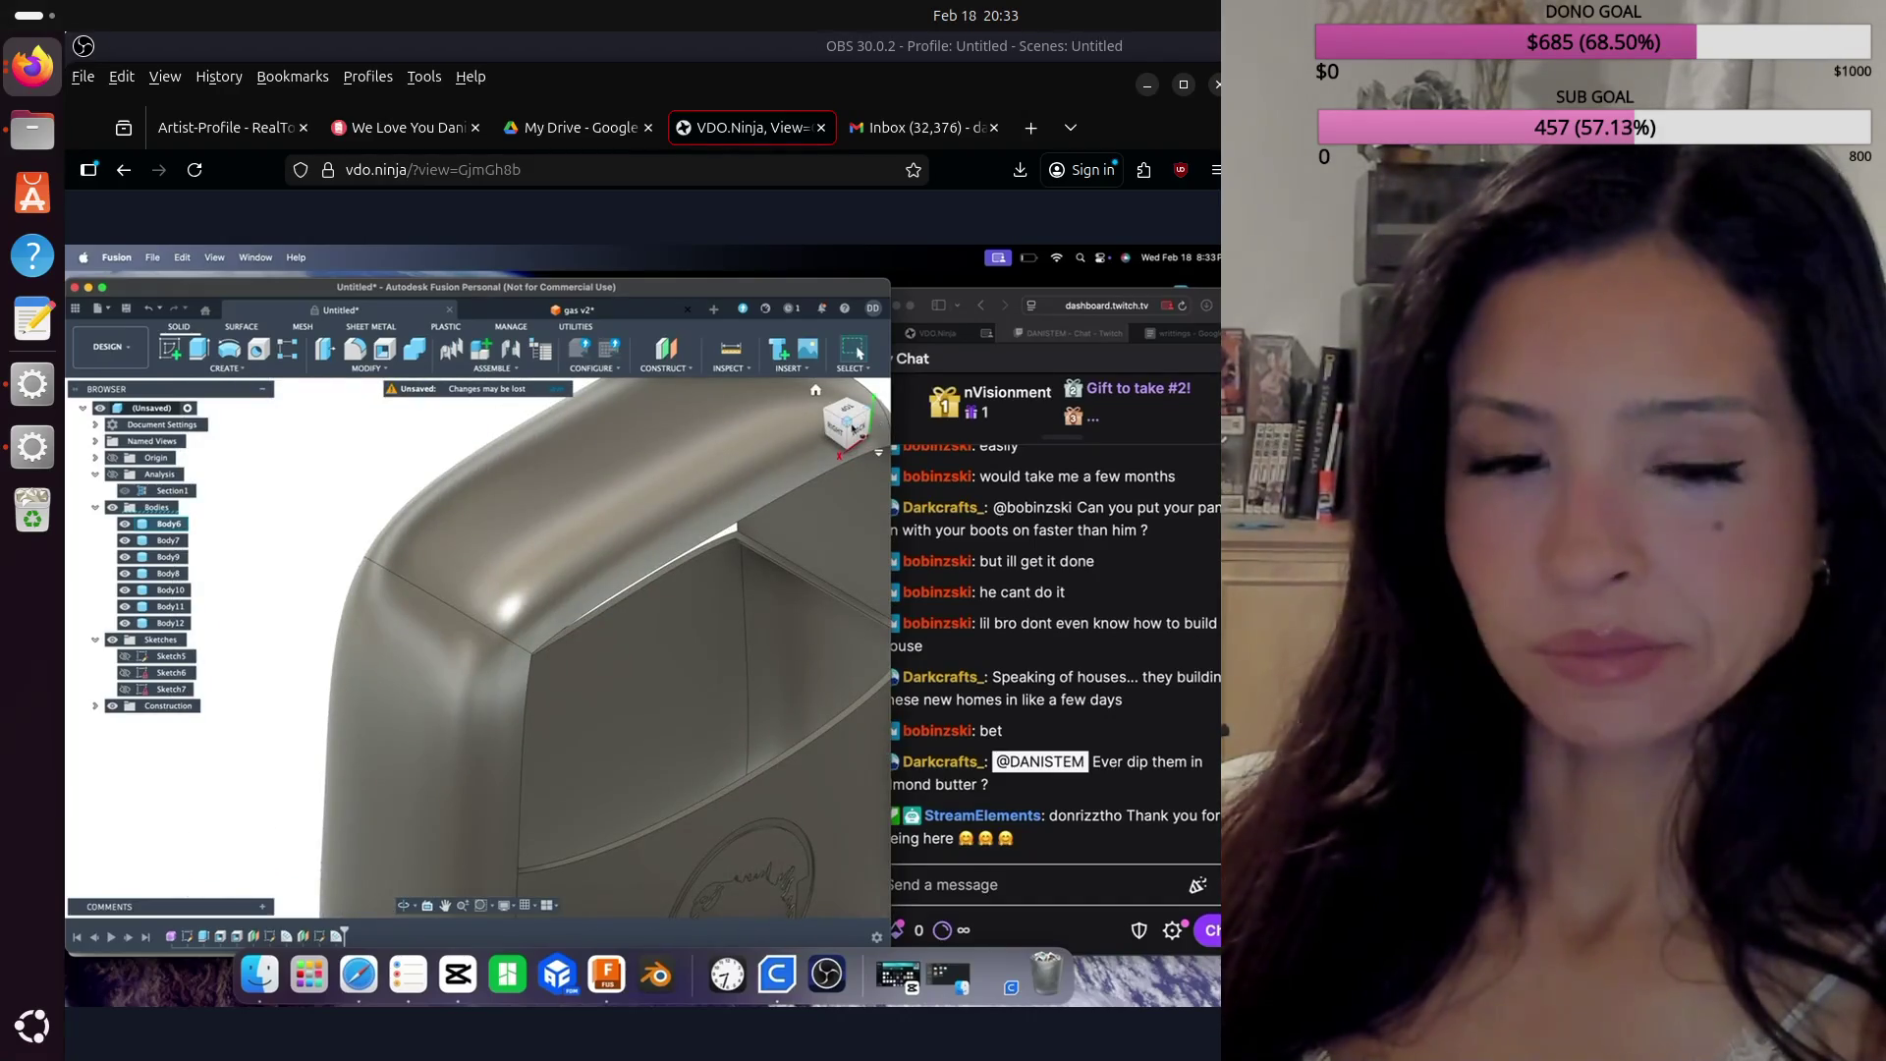
drag(843, 429, 836, 417)
click(843, 417)
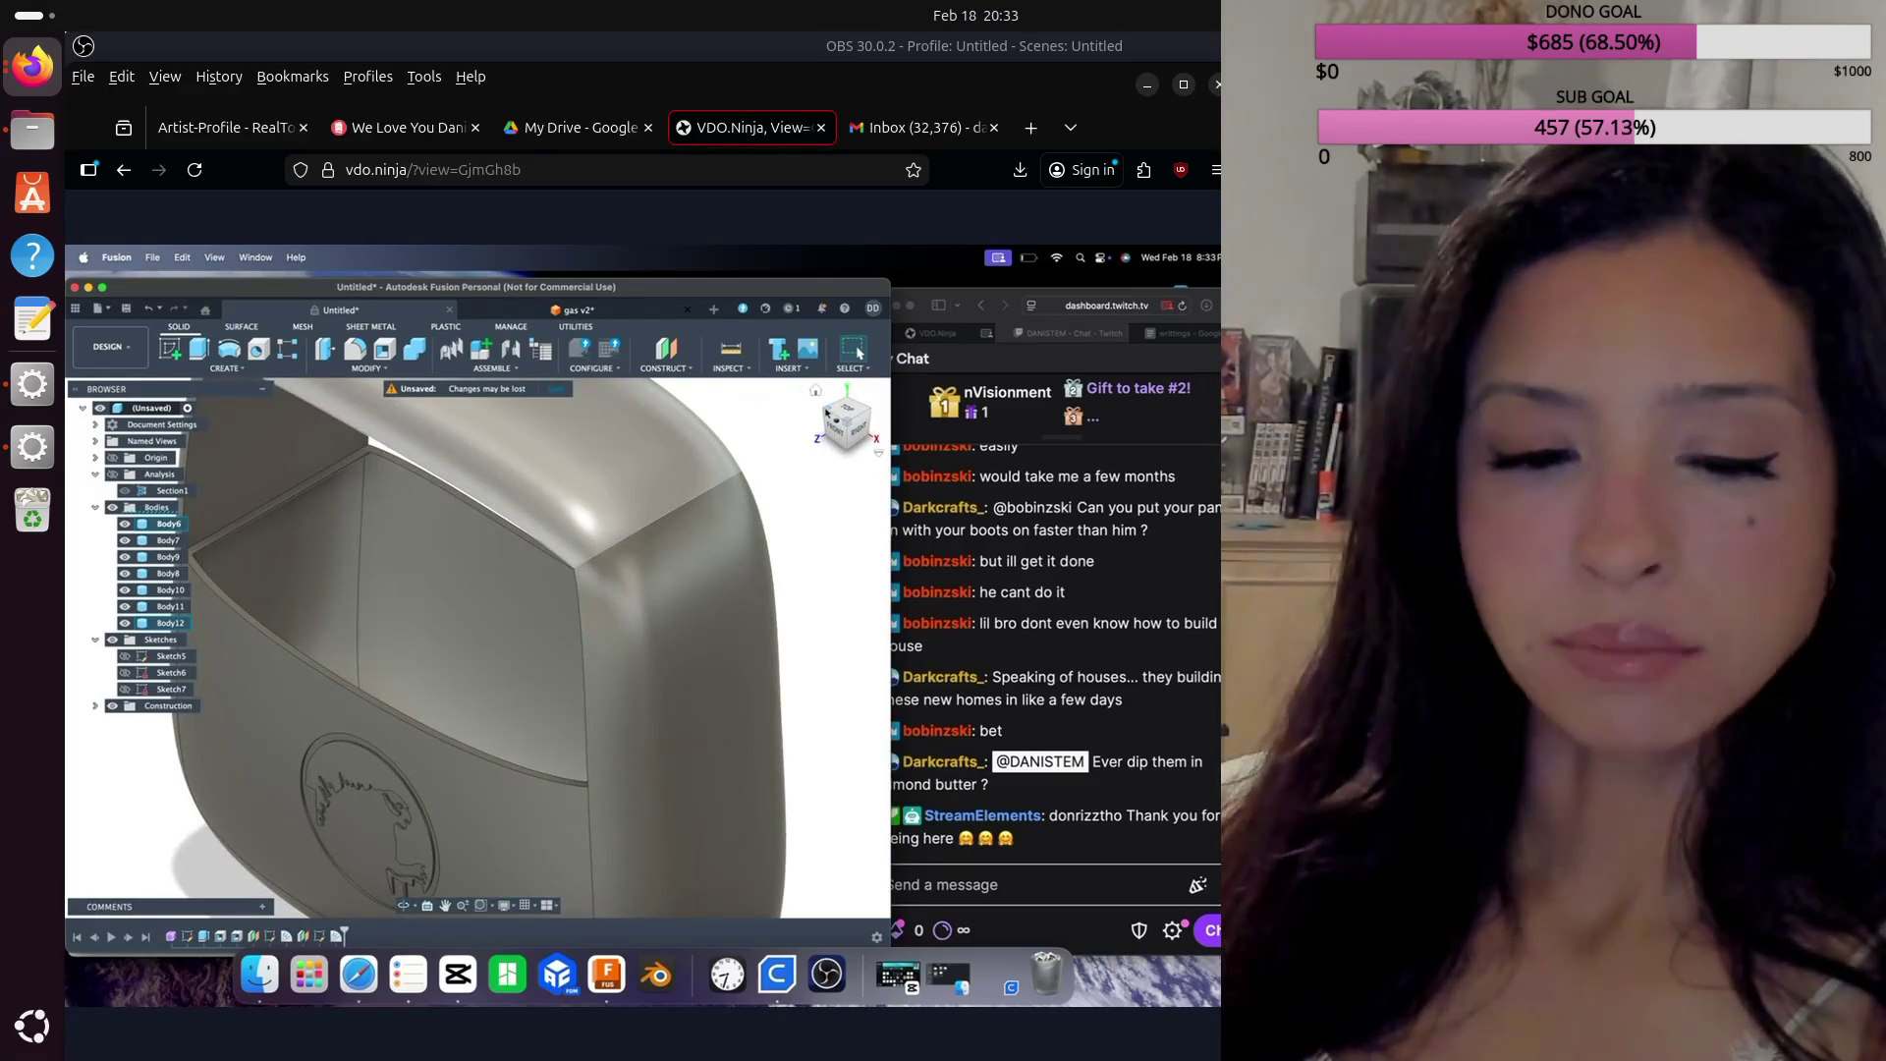
click(668, 687)
shift+click(460, 635)
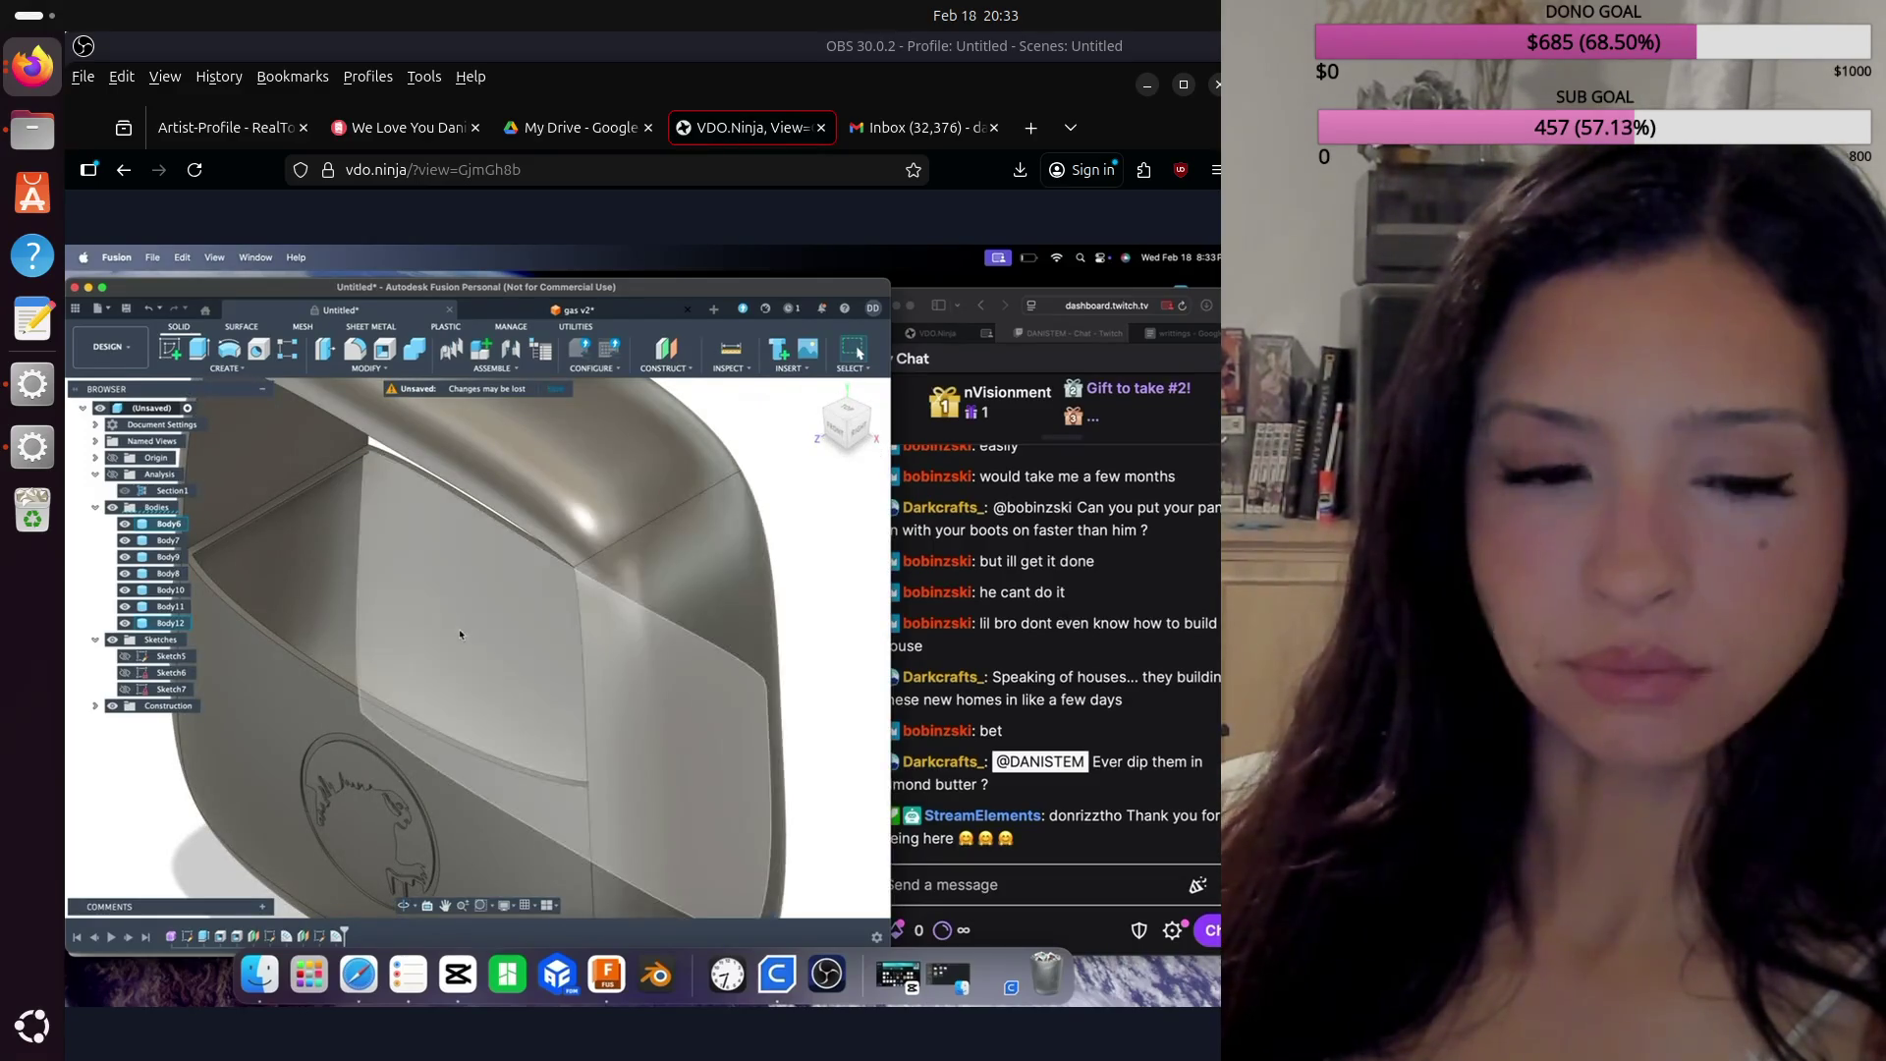
key(Escape)
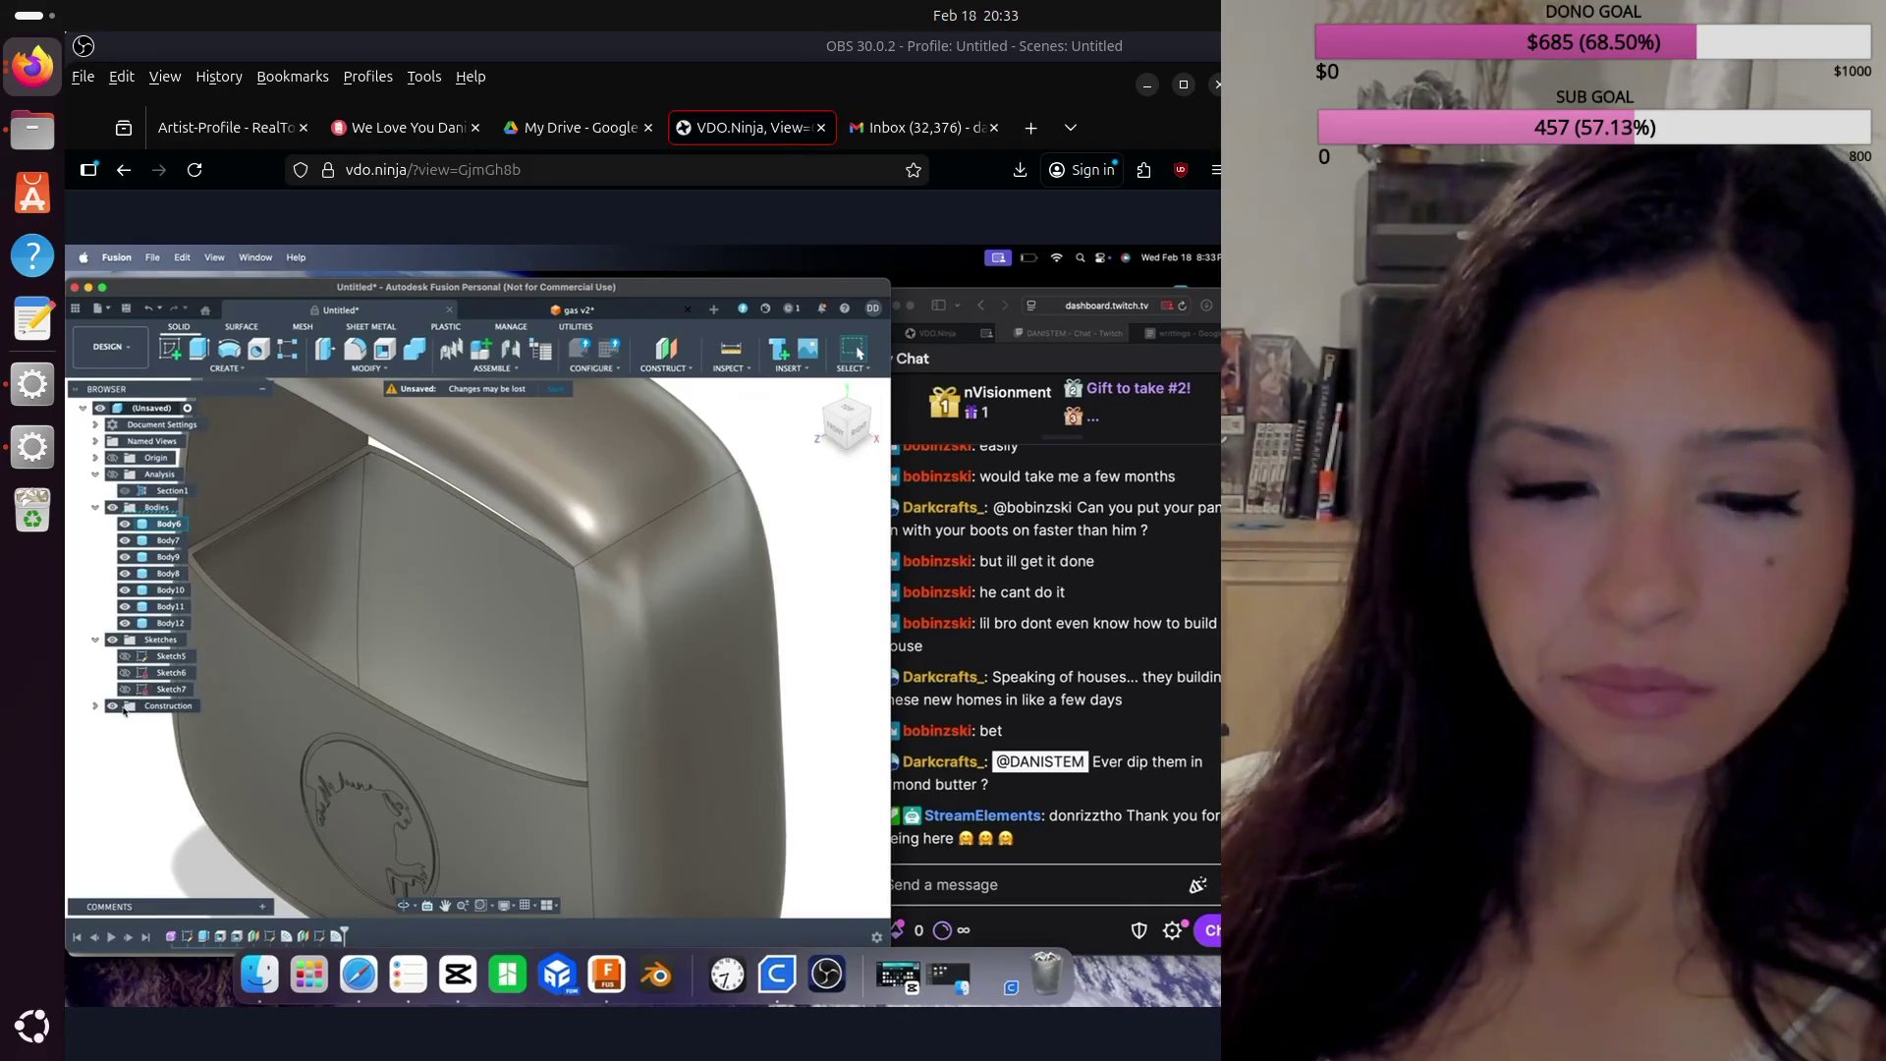
click(125, 689)
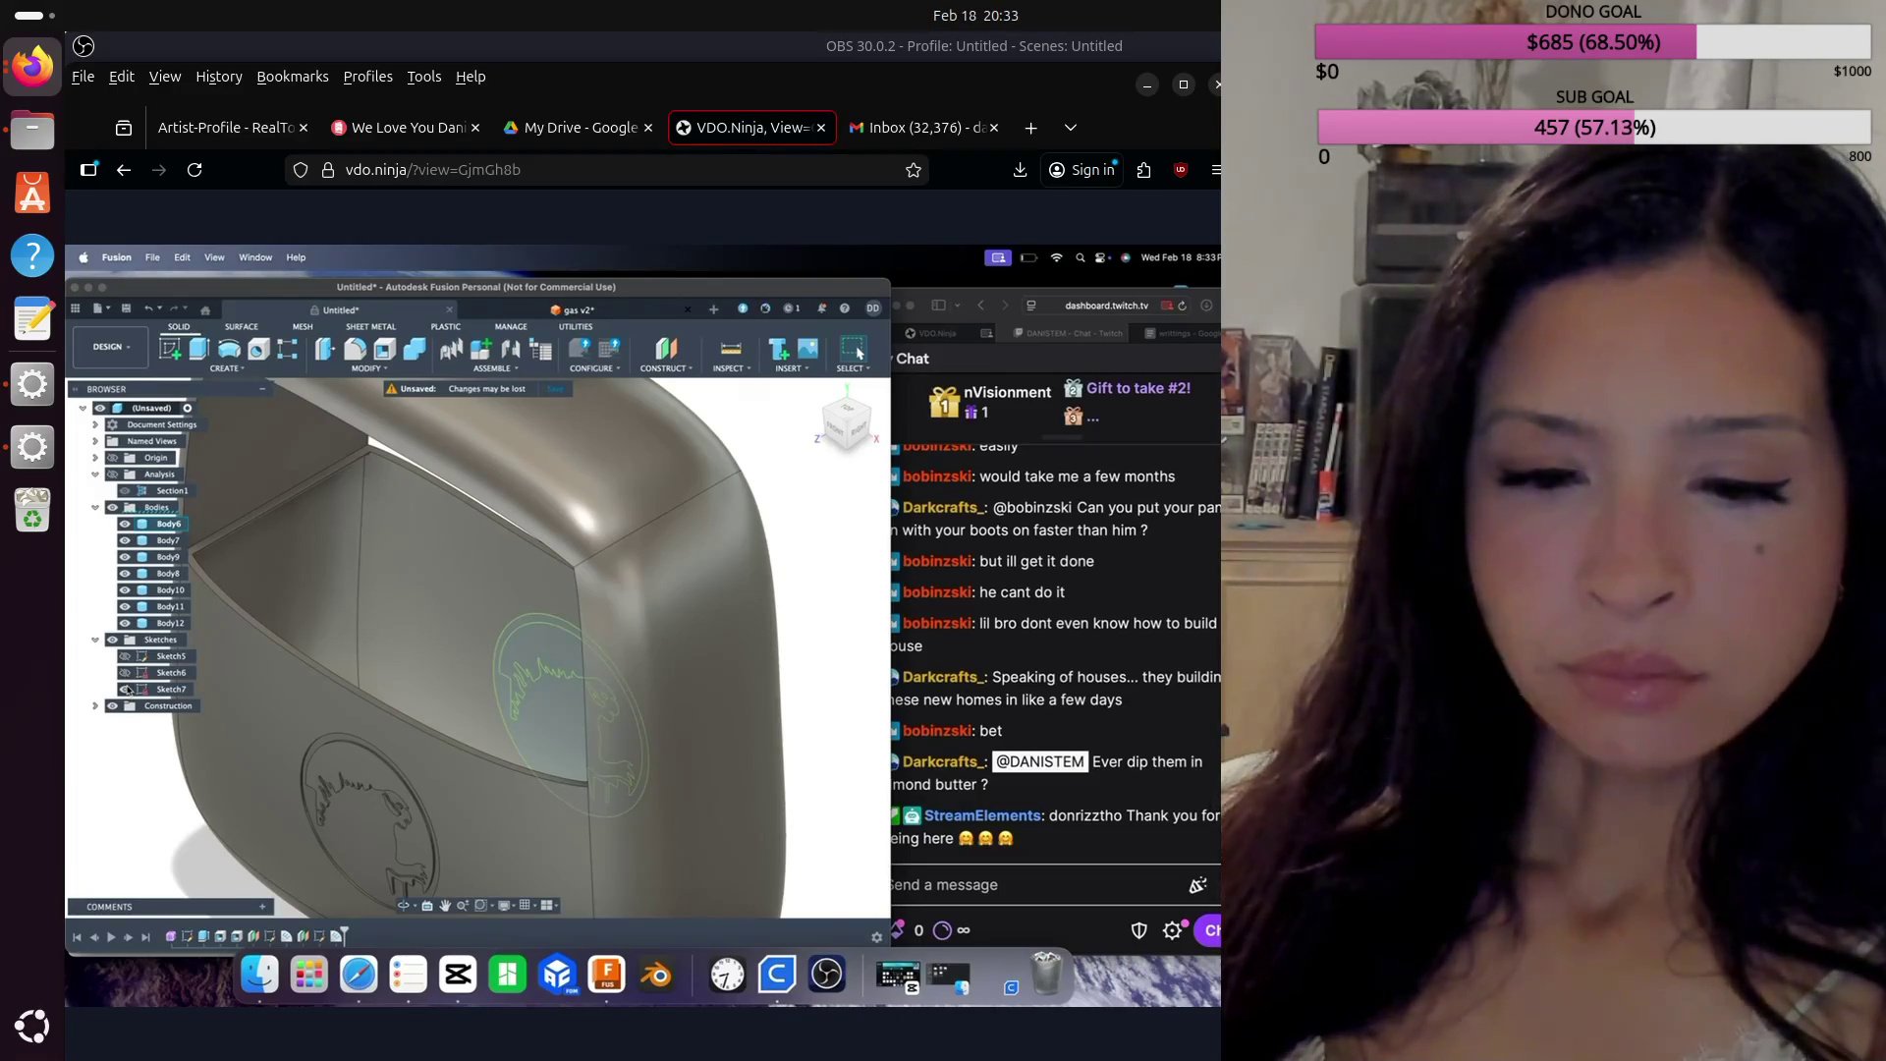
click(198, 348)
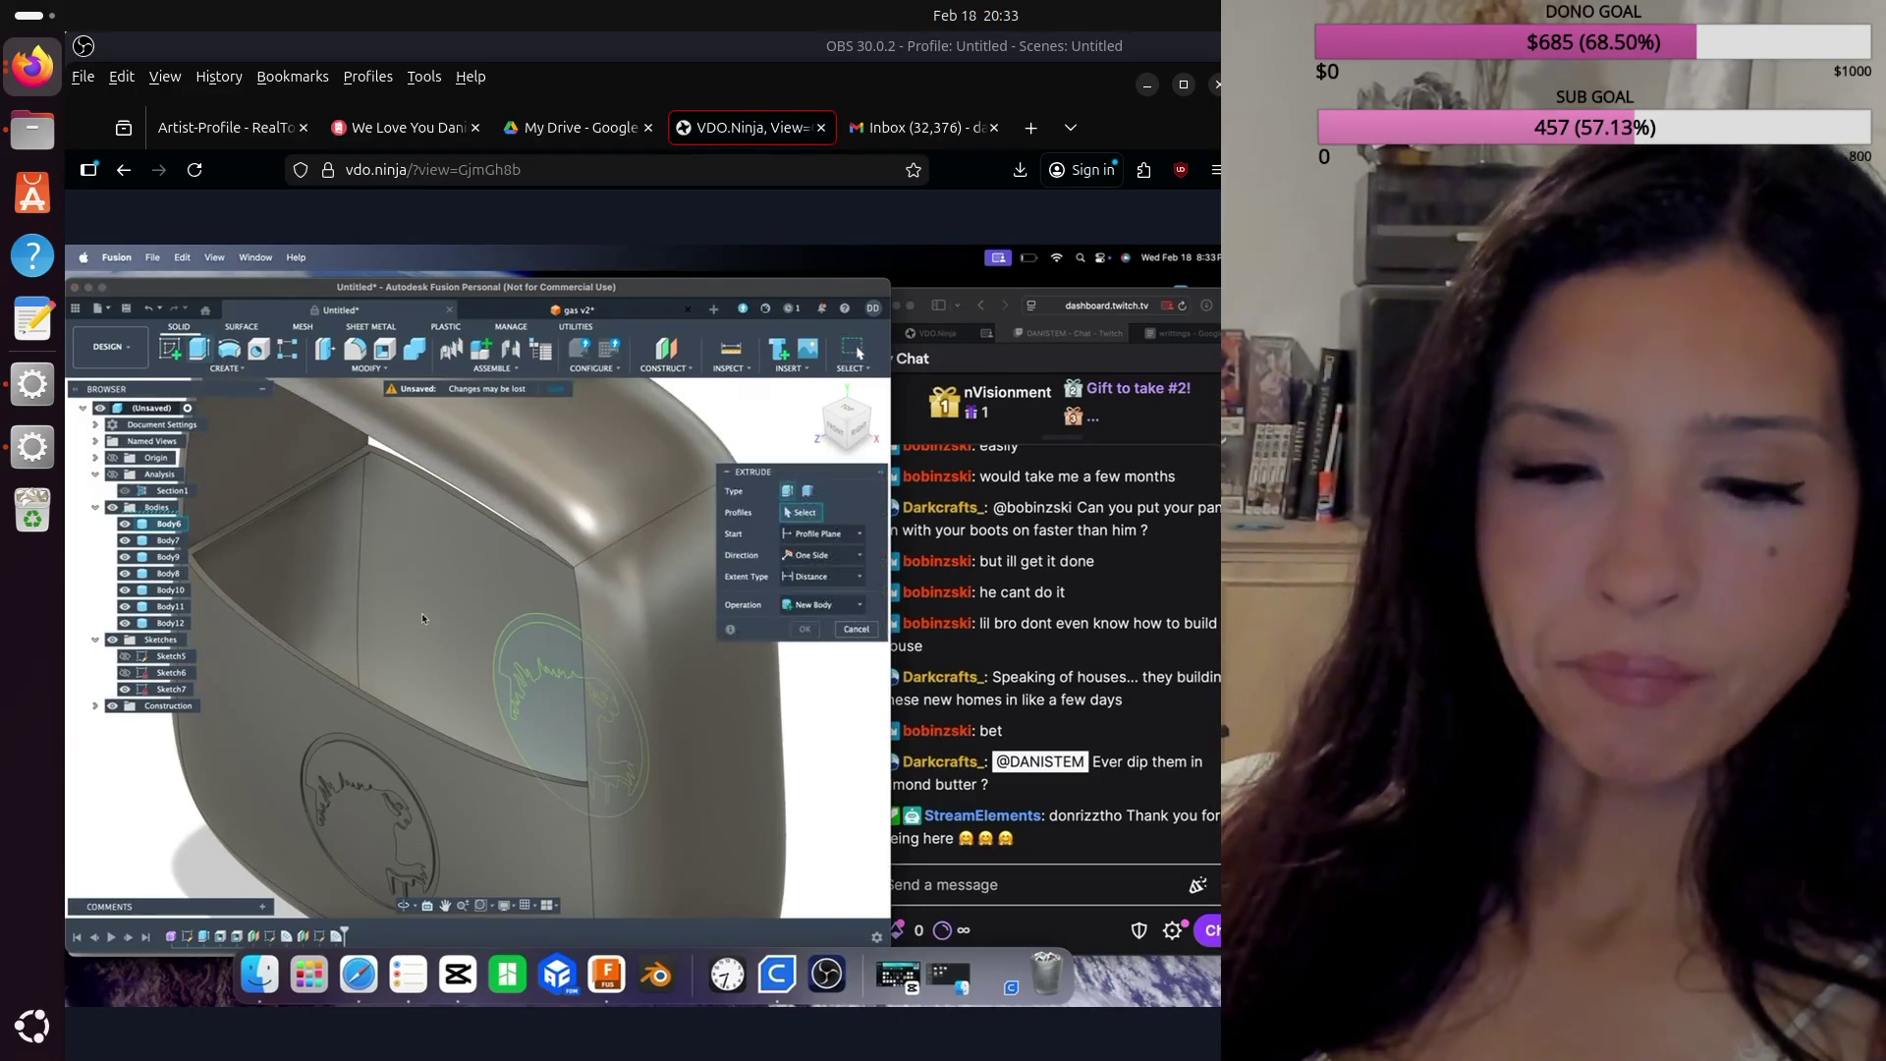
click(547, 648)
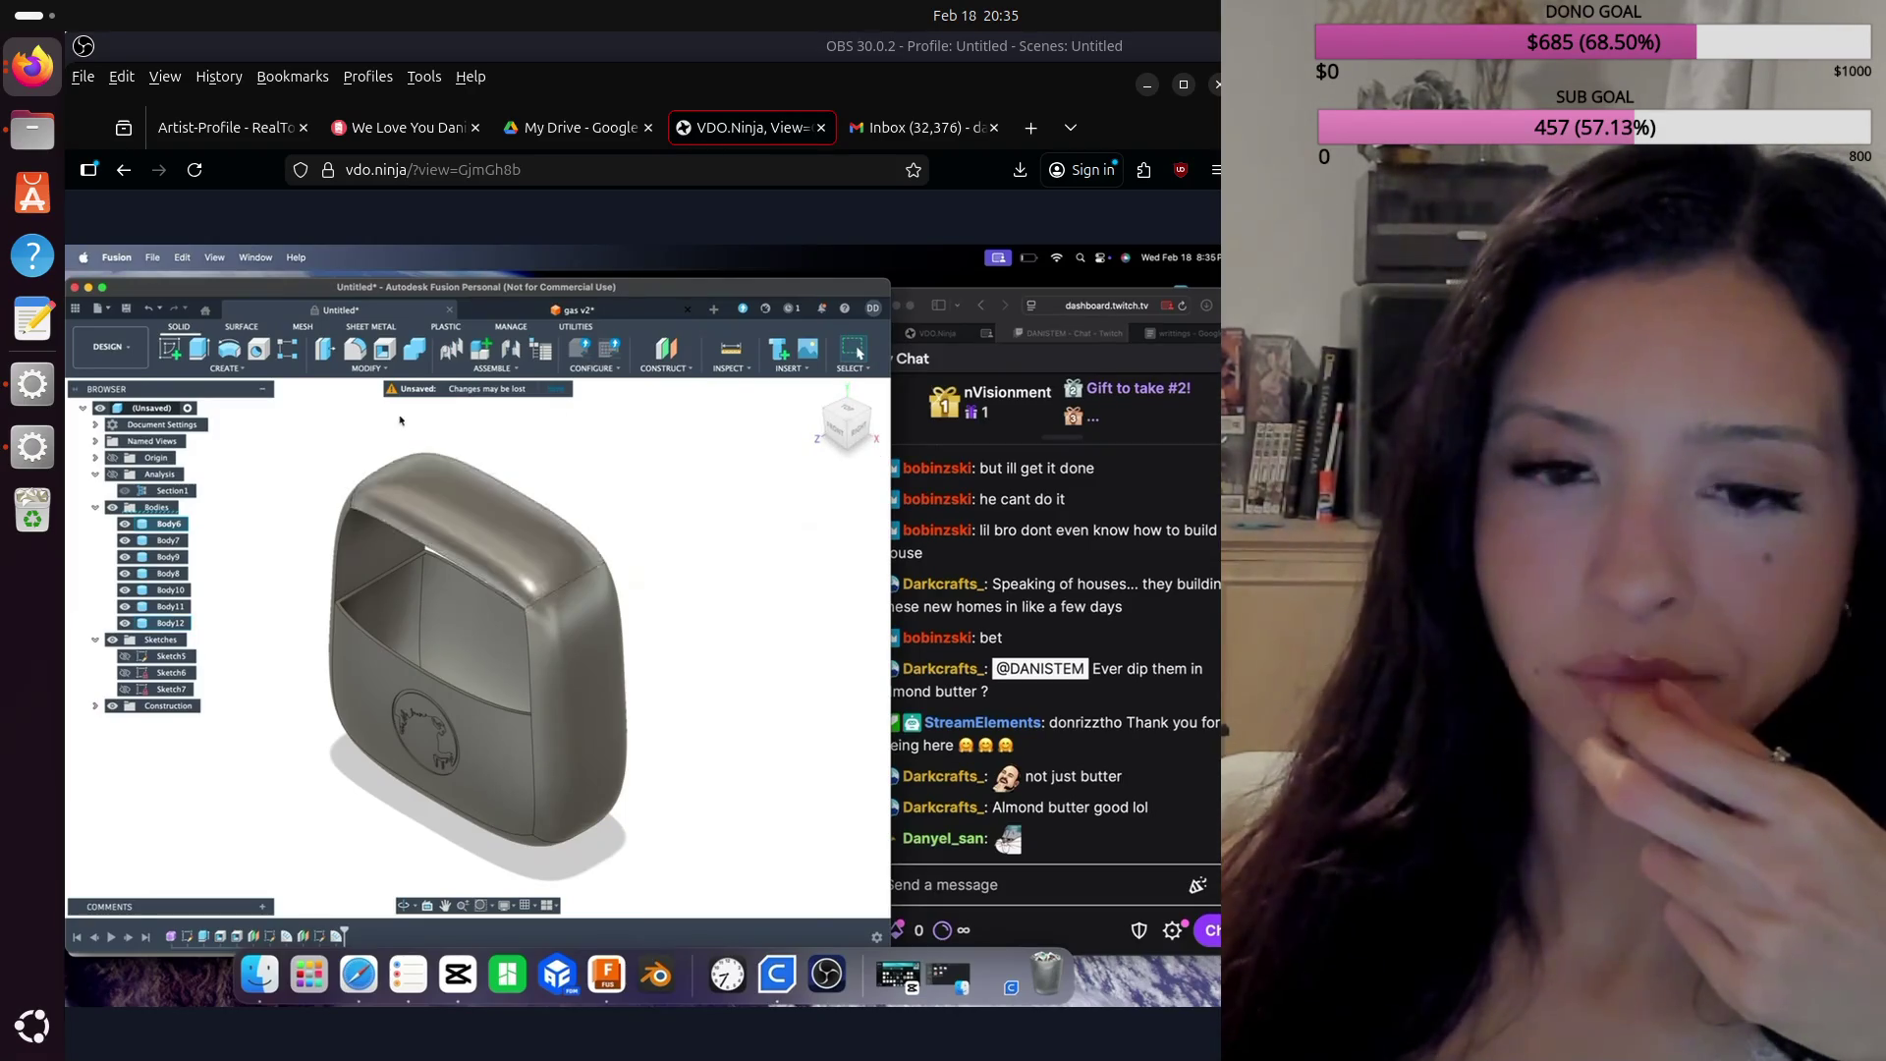
Step: Try placing a sphere on the small face at the purse's bottom corner, then cancel
click(227, 369)
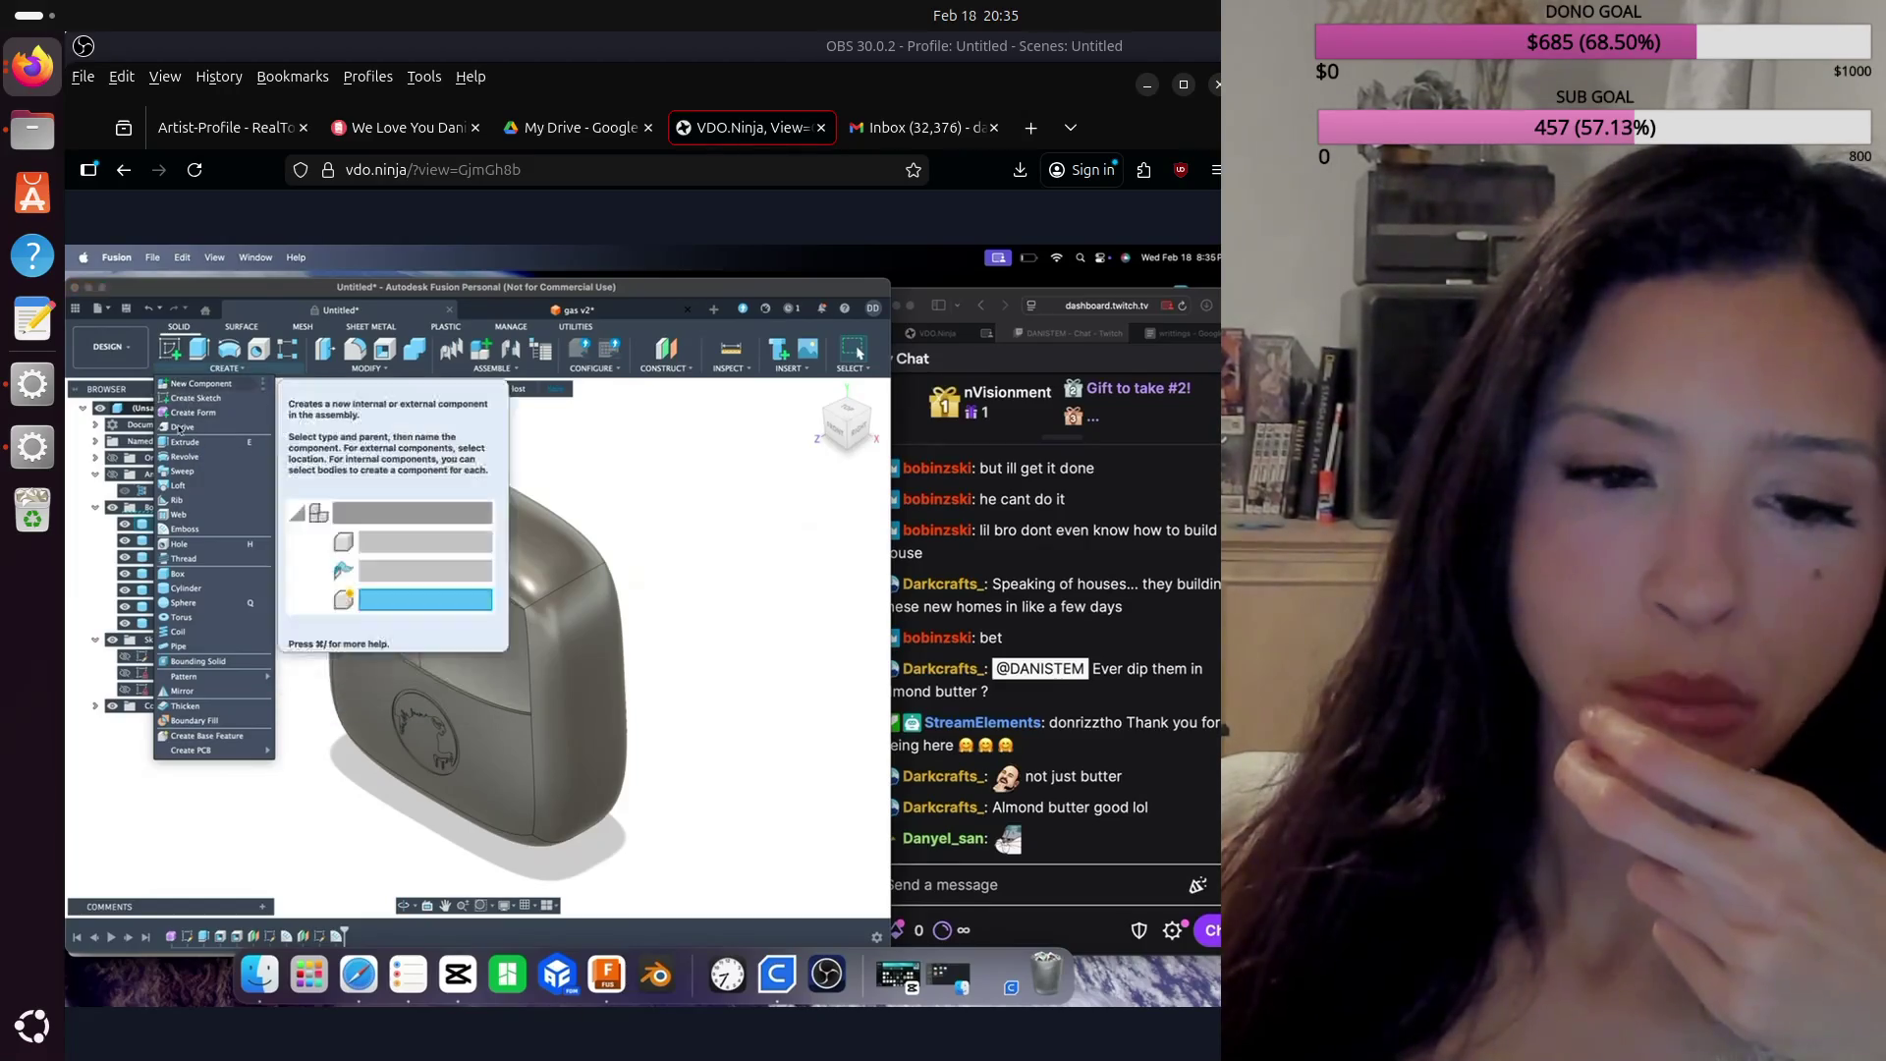
click(194, 603)
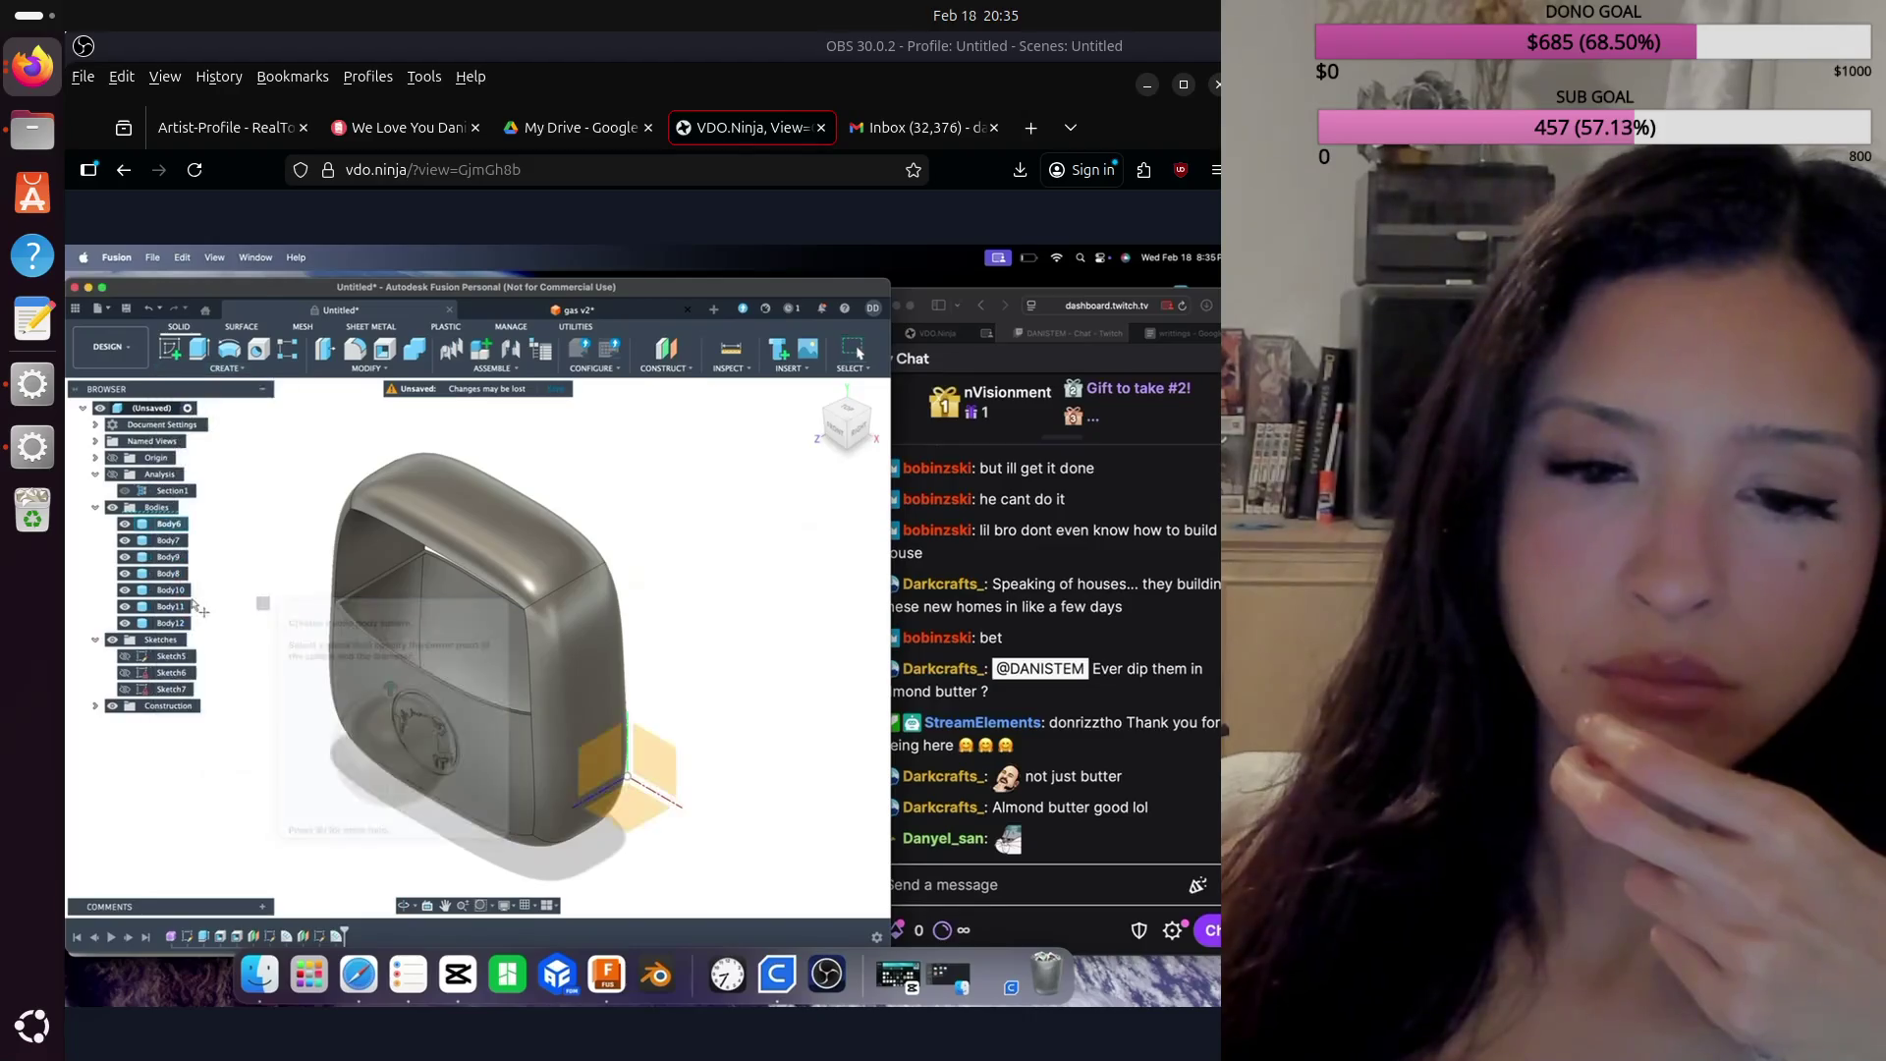
click(607, 789)
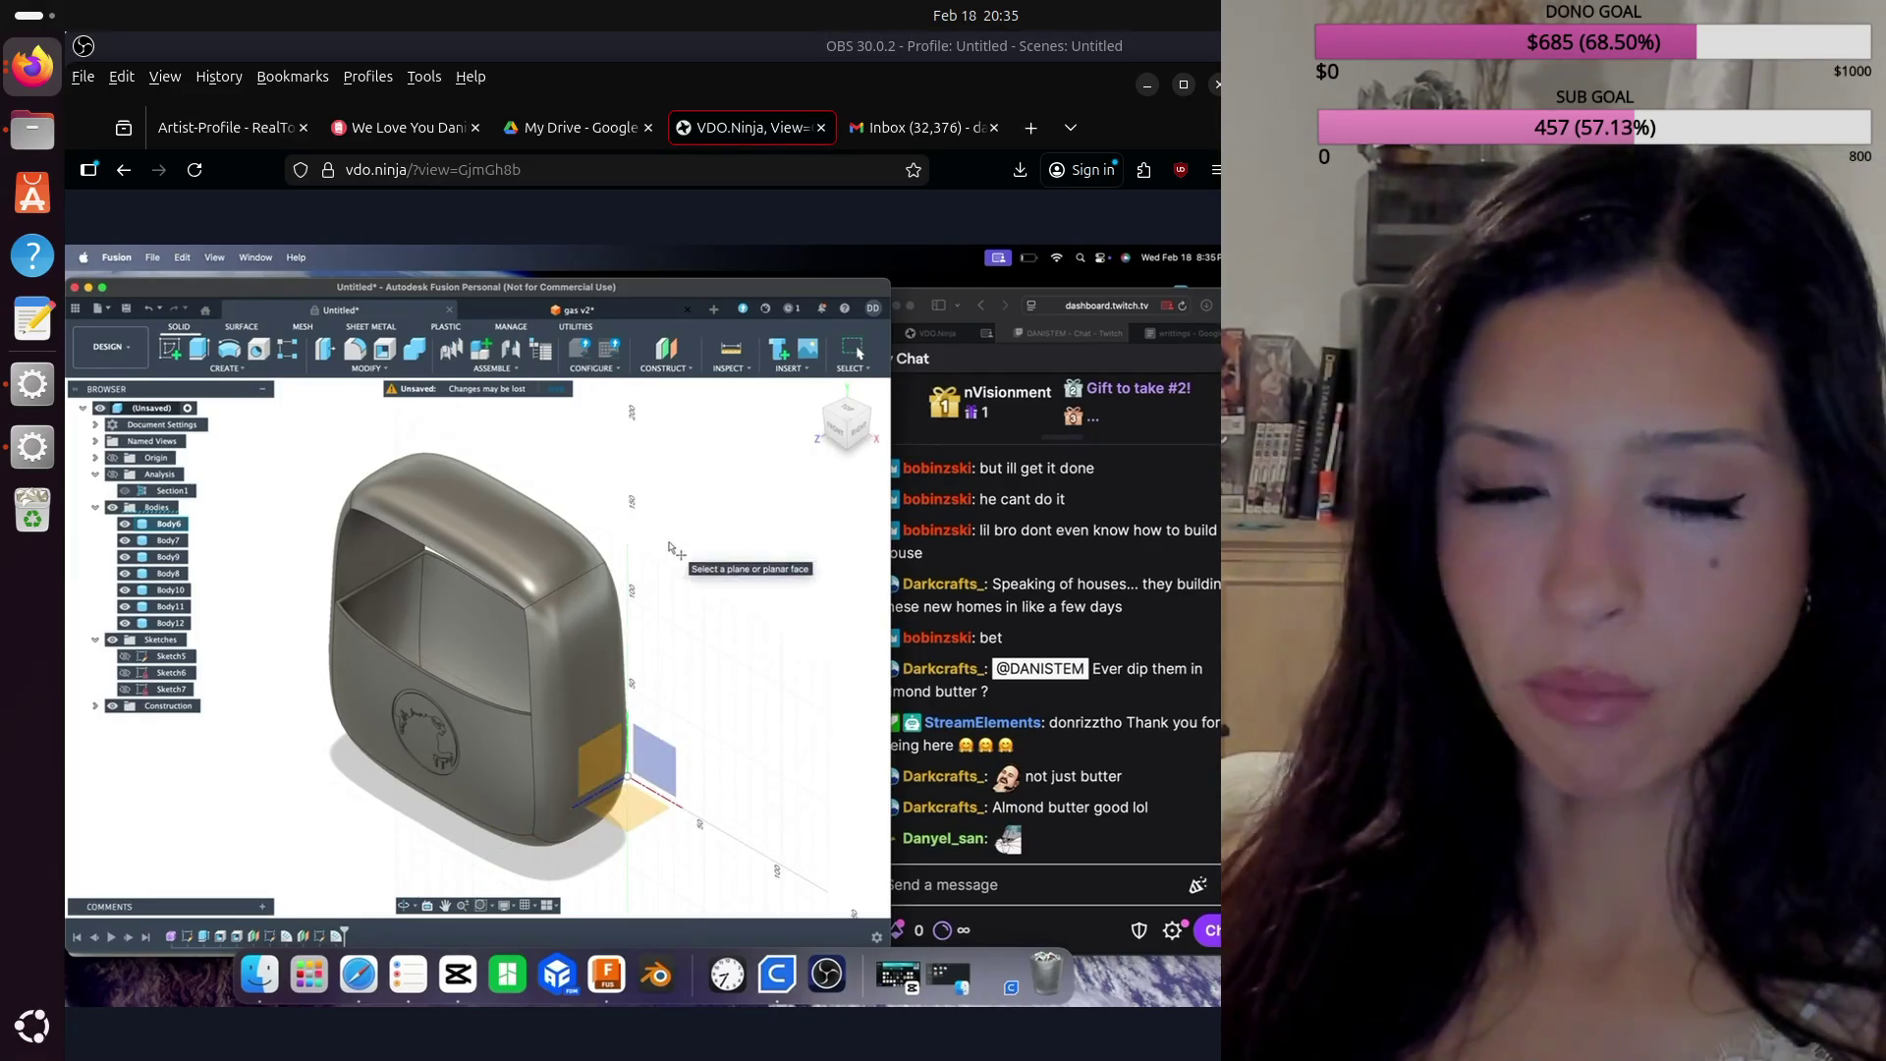
click(714, 516)
Step: Create an offset plane 95.625 mm from the purse's base side face
click(666, 349)
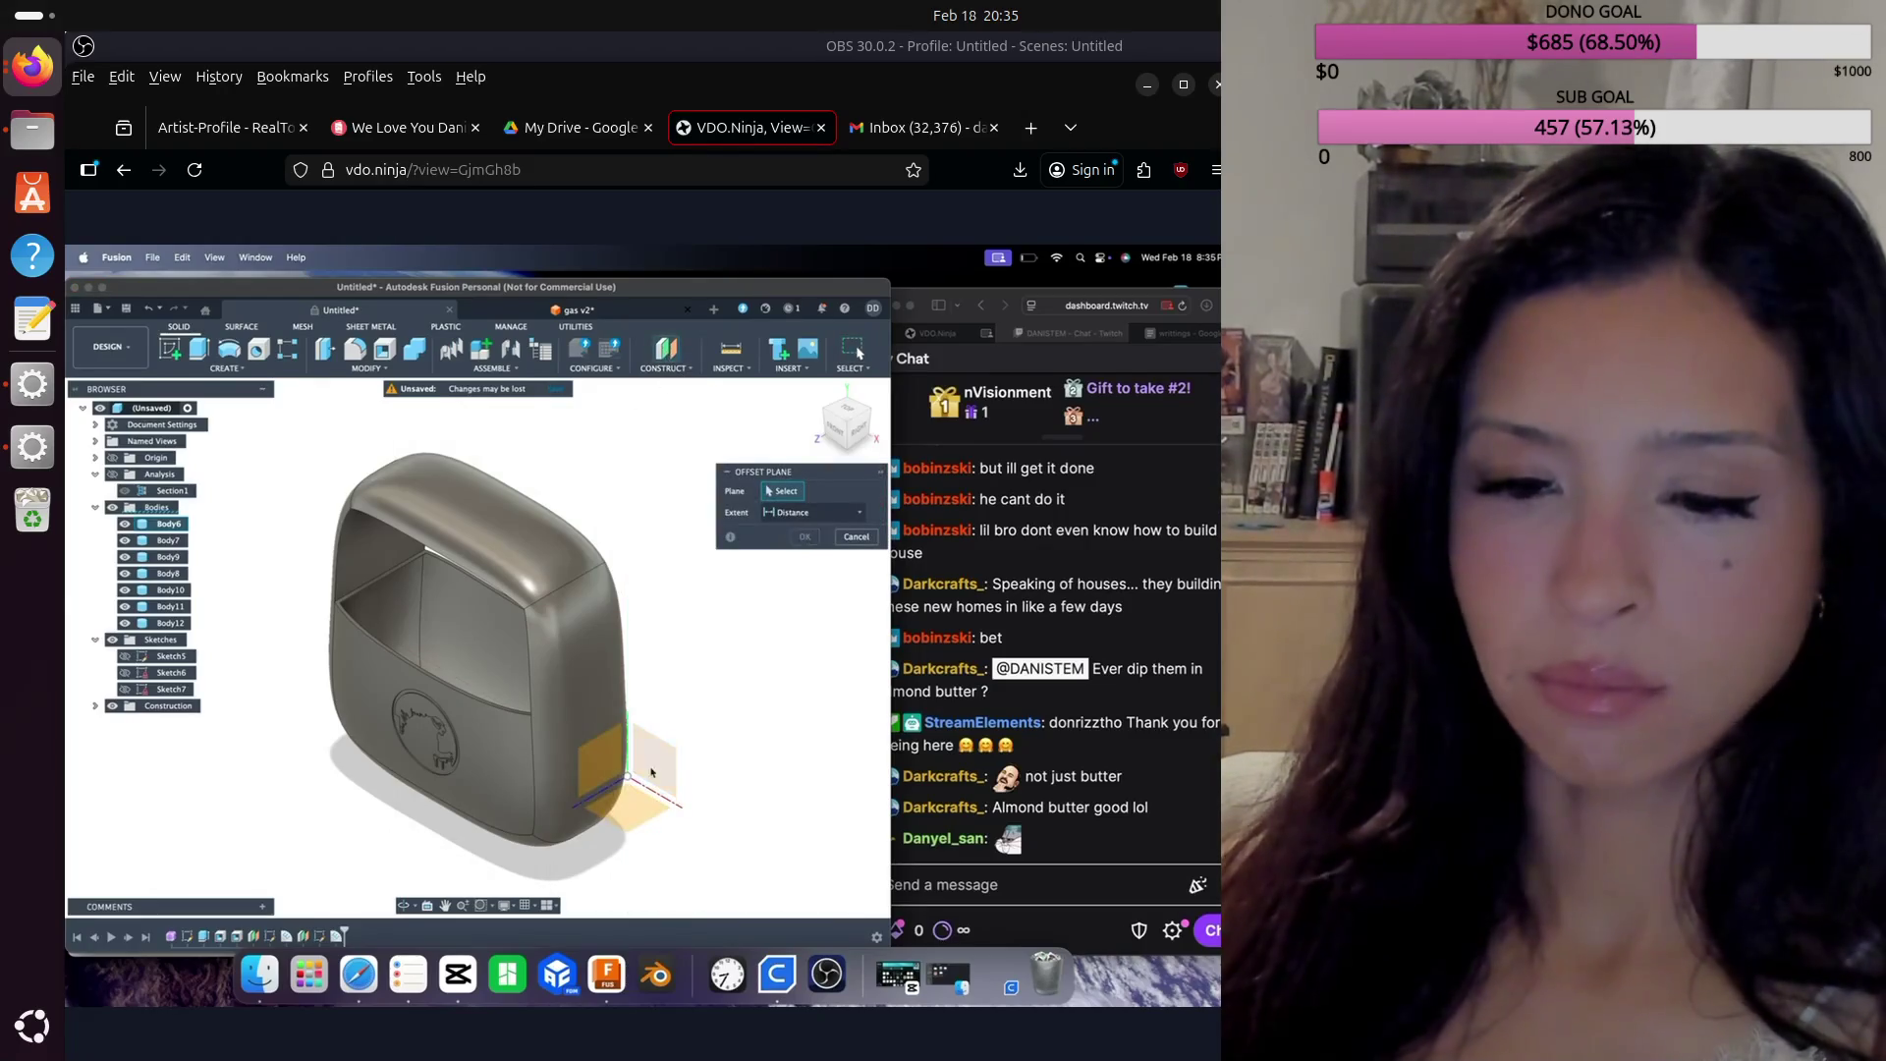
click(625, 804)
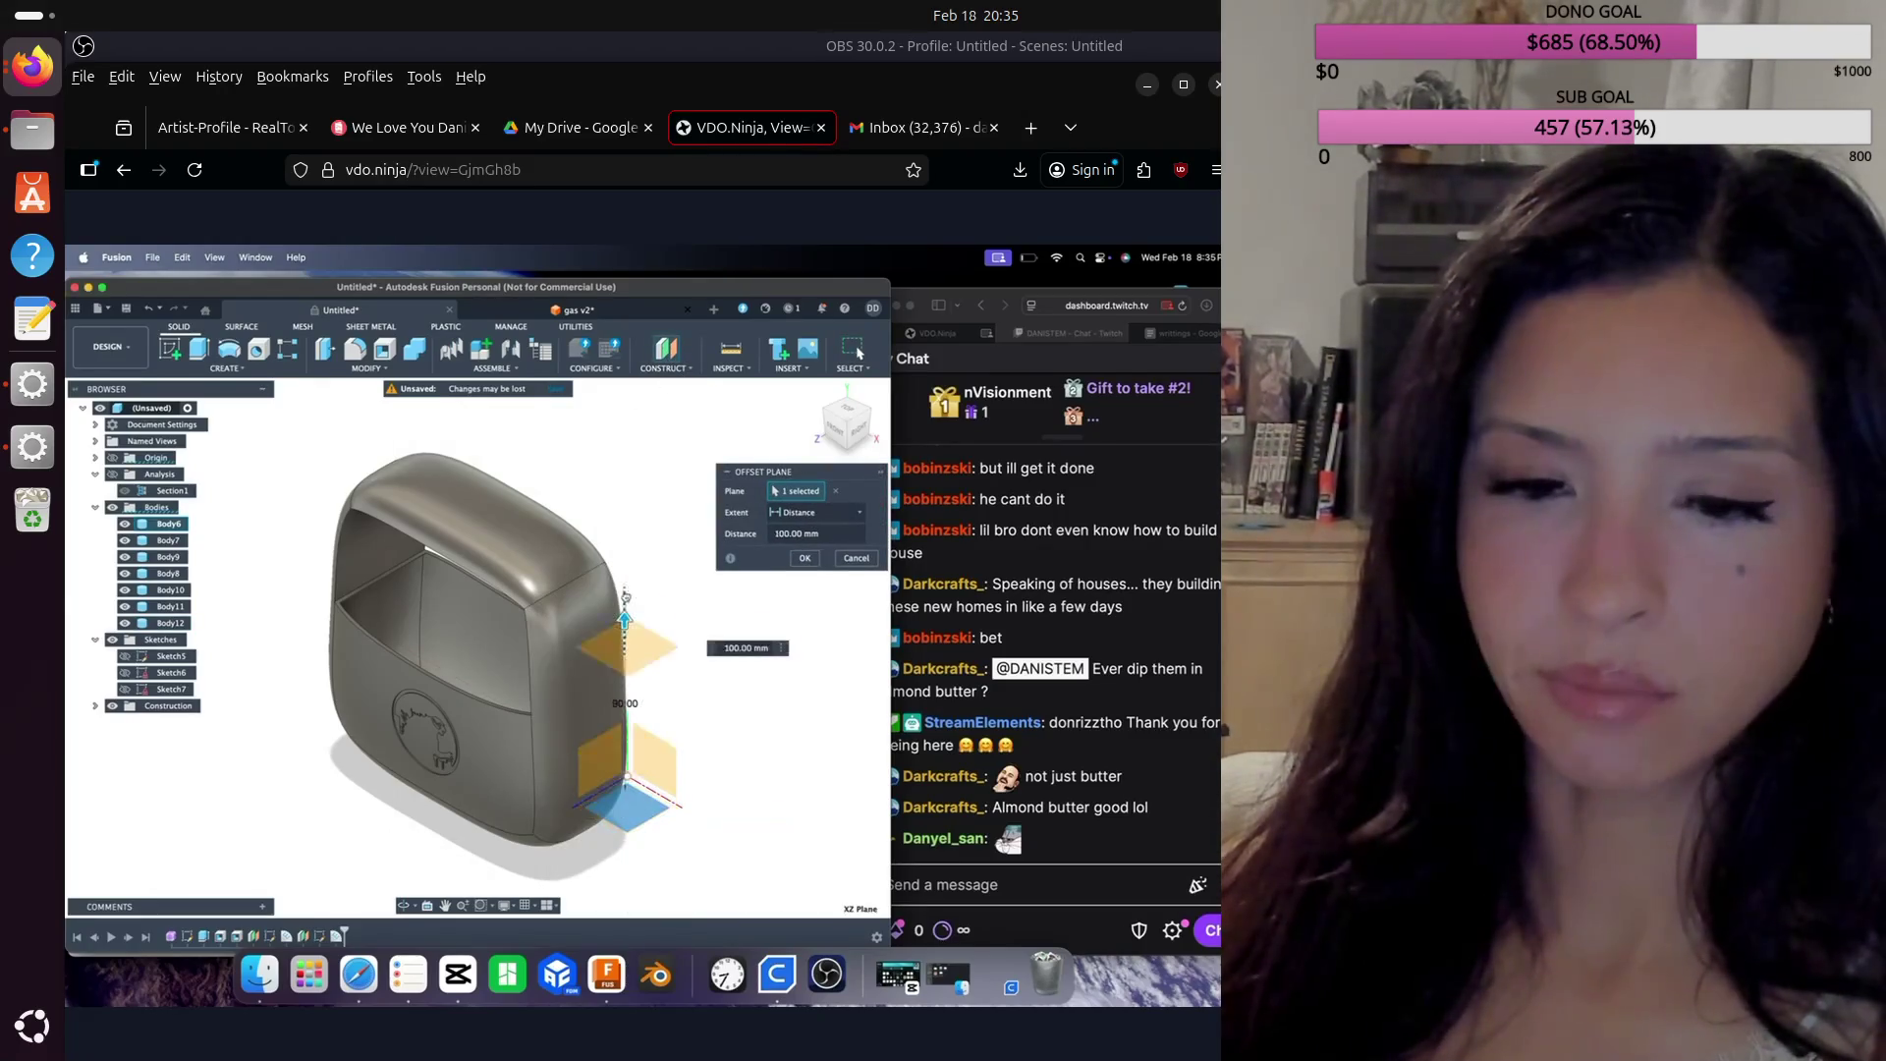
click(524, 614)
key(Return)
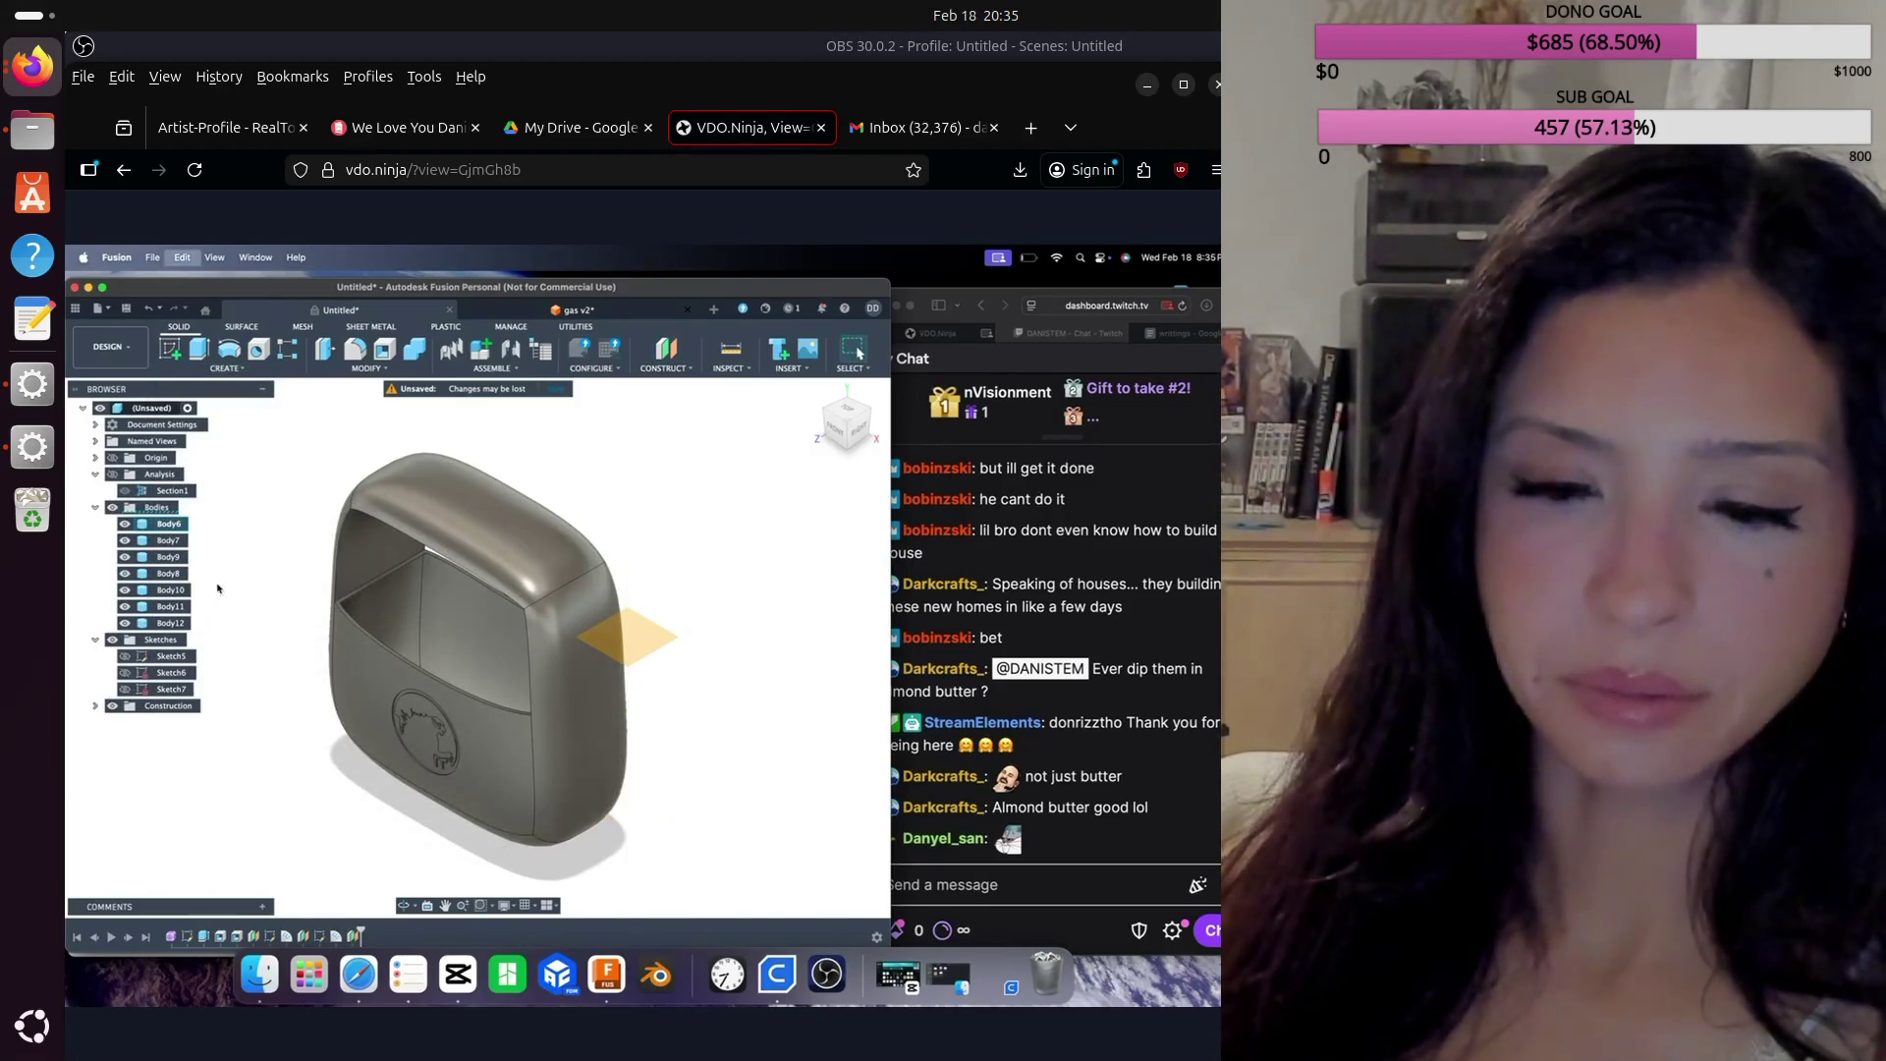
click(186, 370)
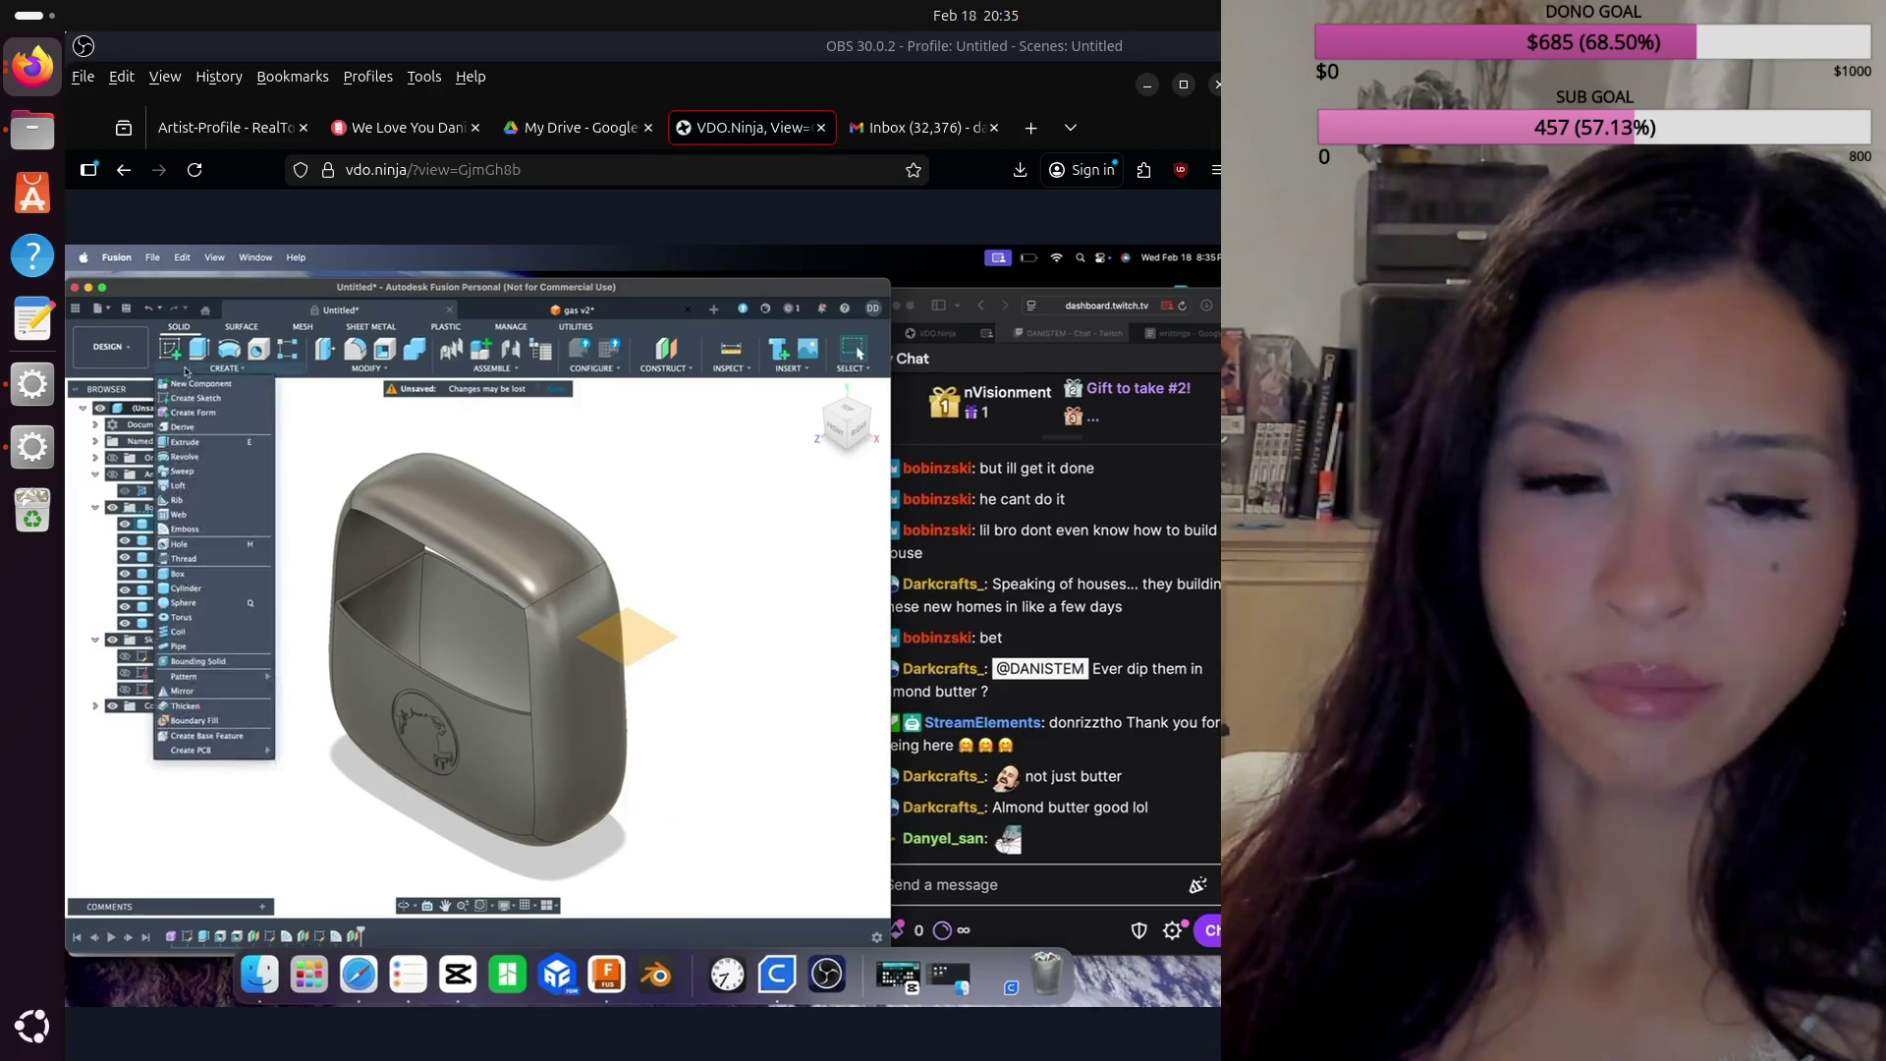
Step: From the top view, start a cutting sphere centred on the purse's left side edge
click(209, 604)
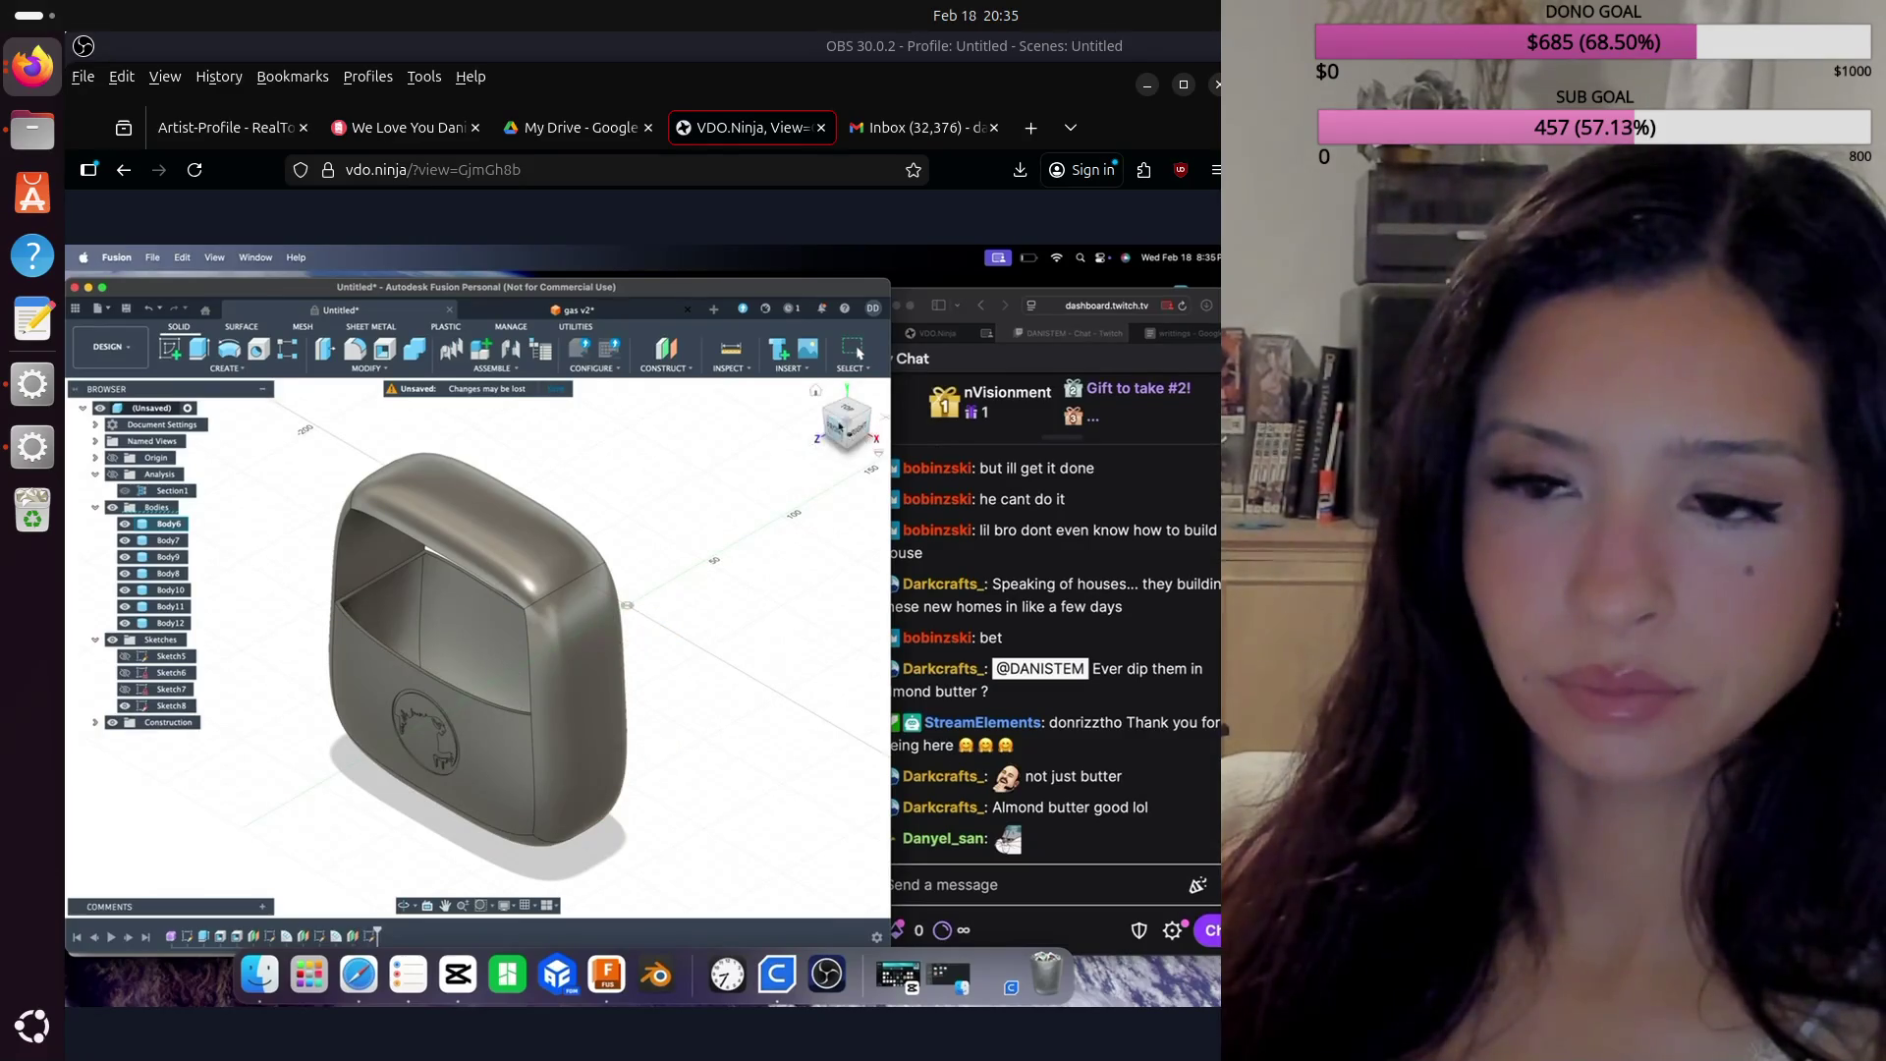
click(849, 414)
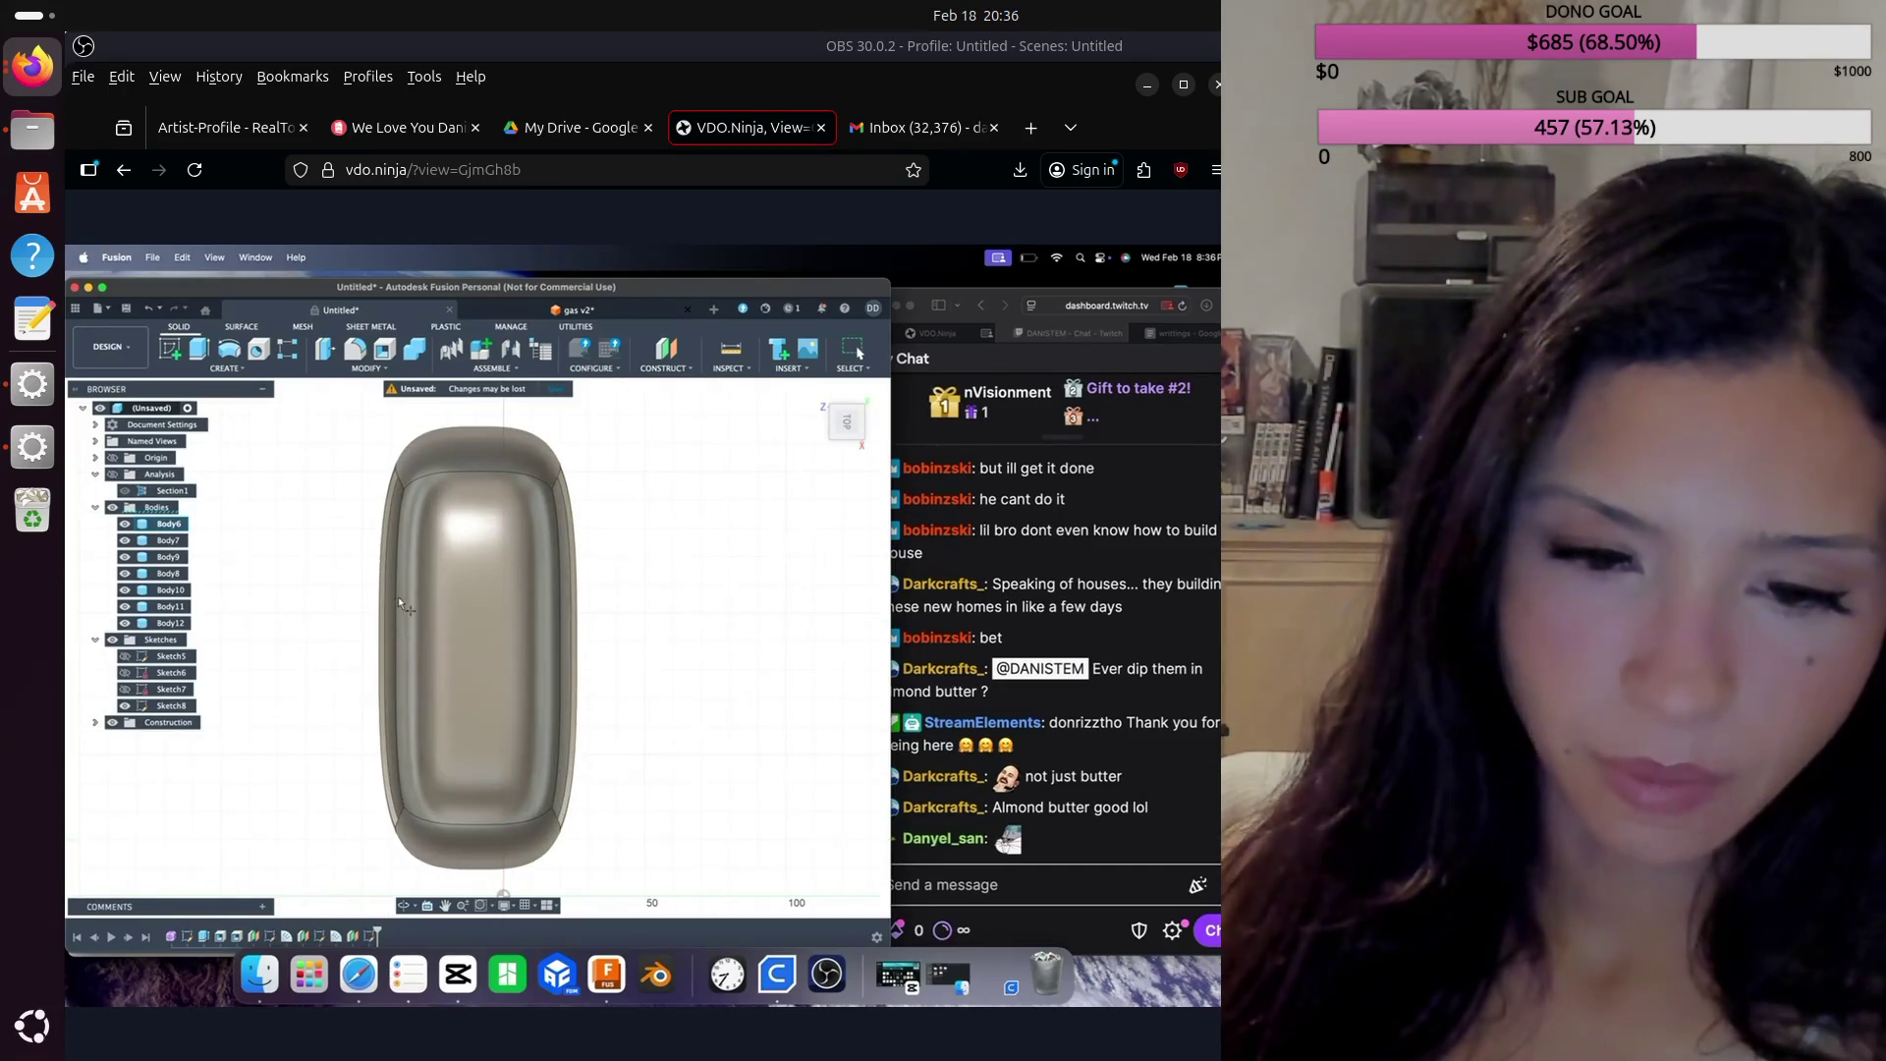
click(396, 595)
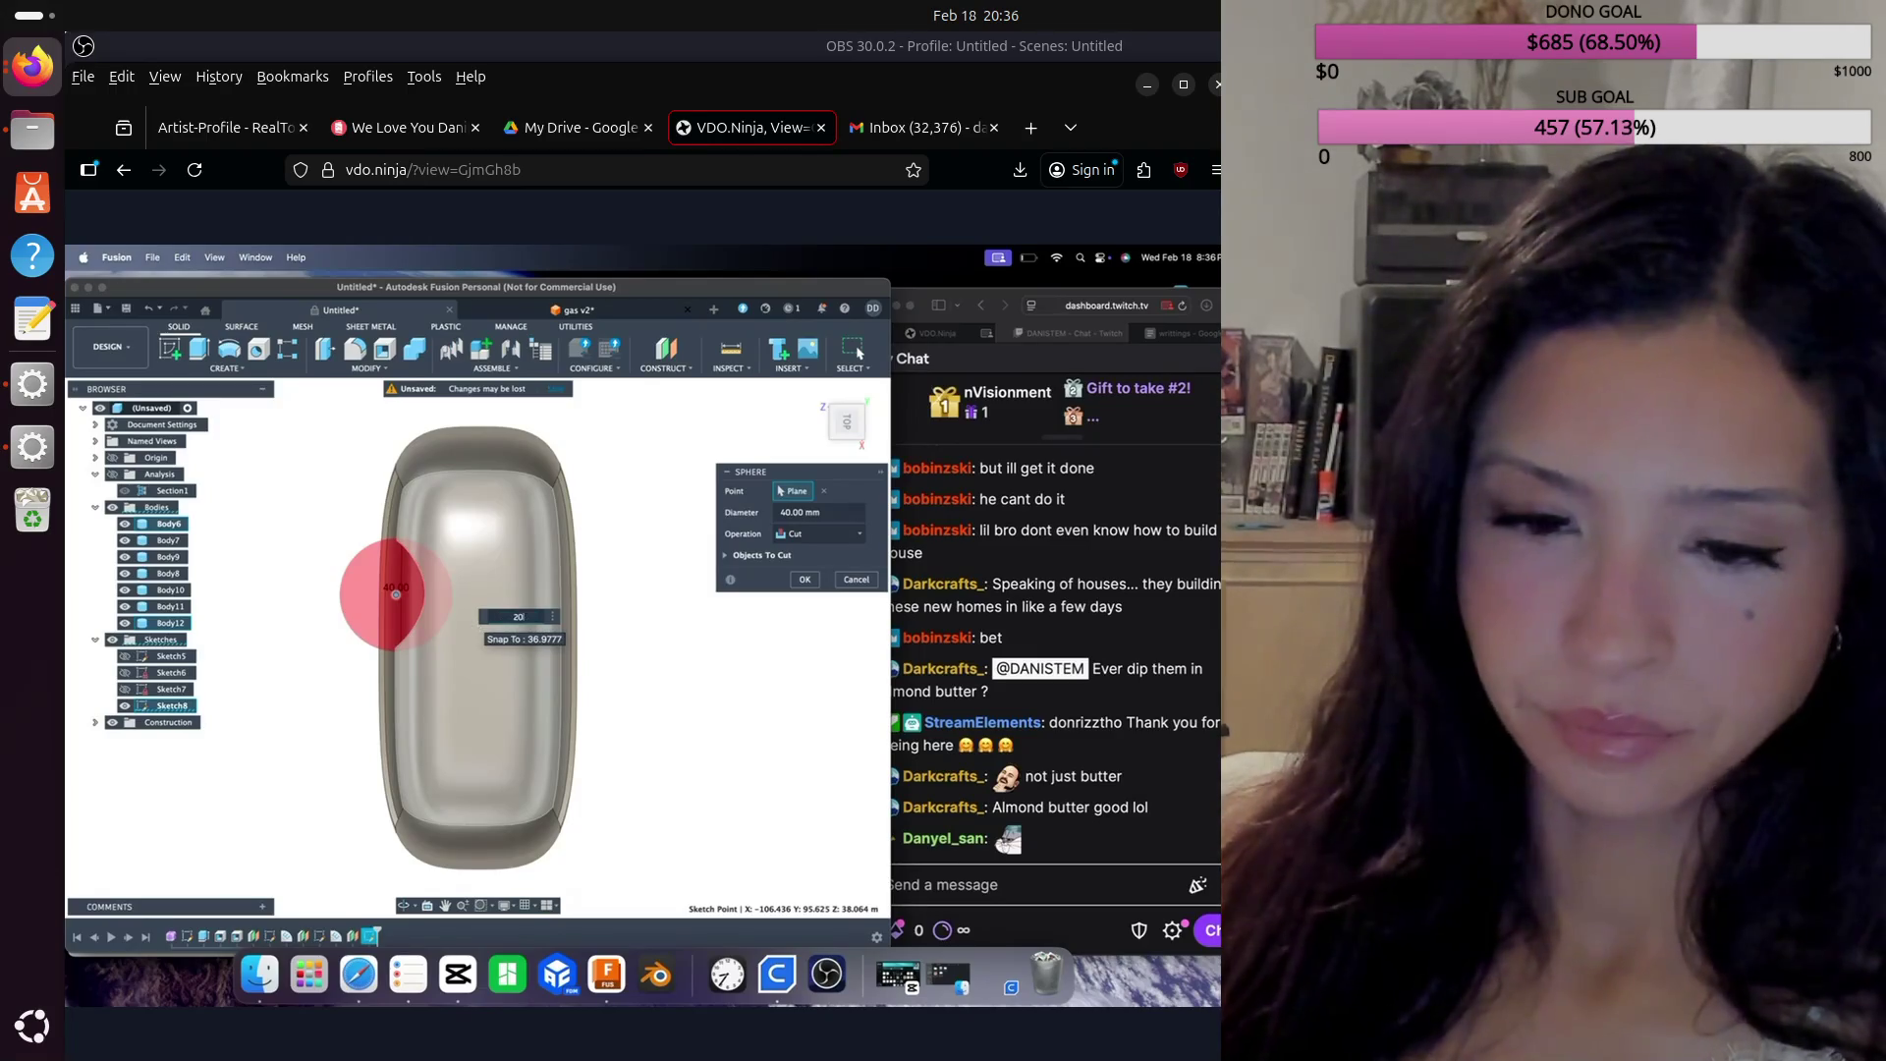
Step: Set the cutting sphere's diameter to 30 mm and apply the cut
text(20)
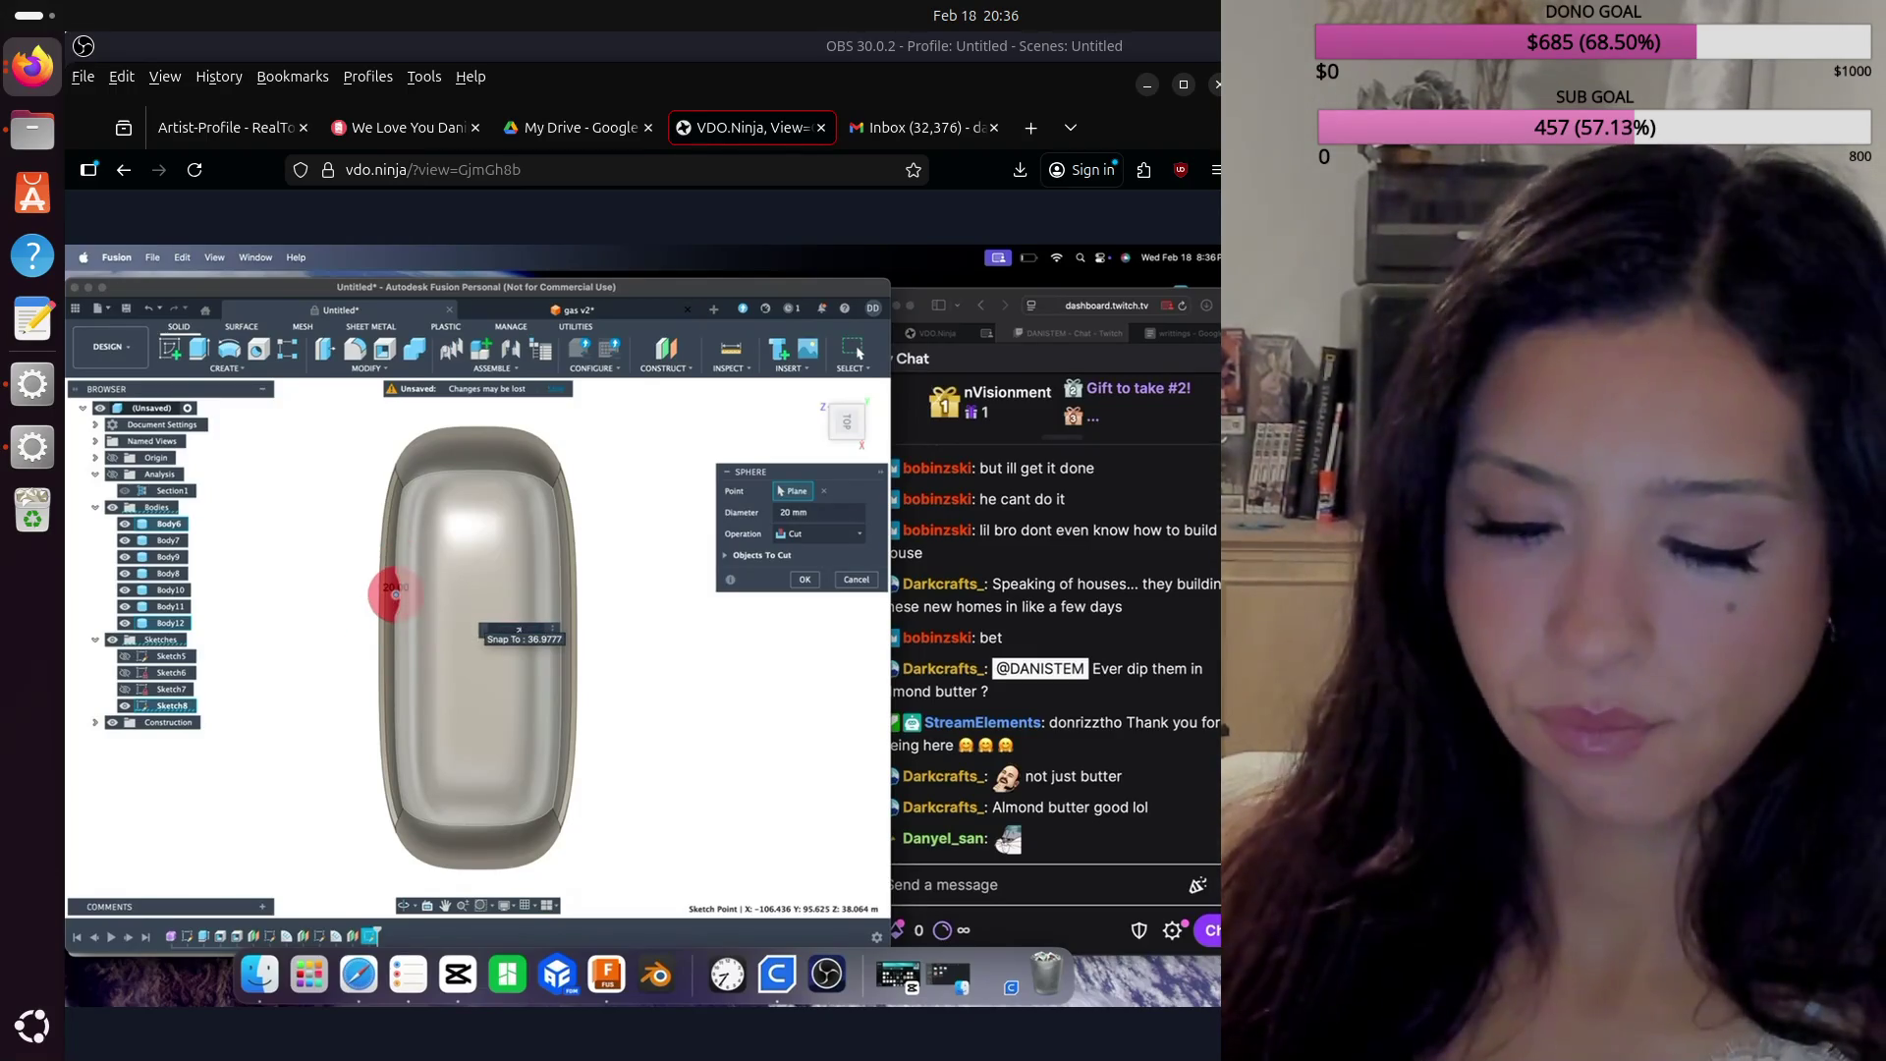
text(30)
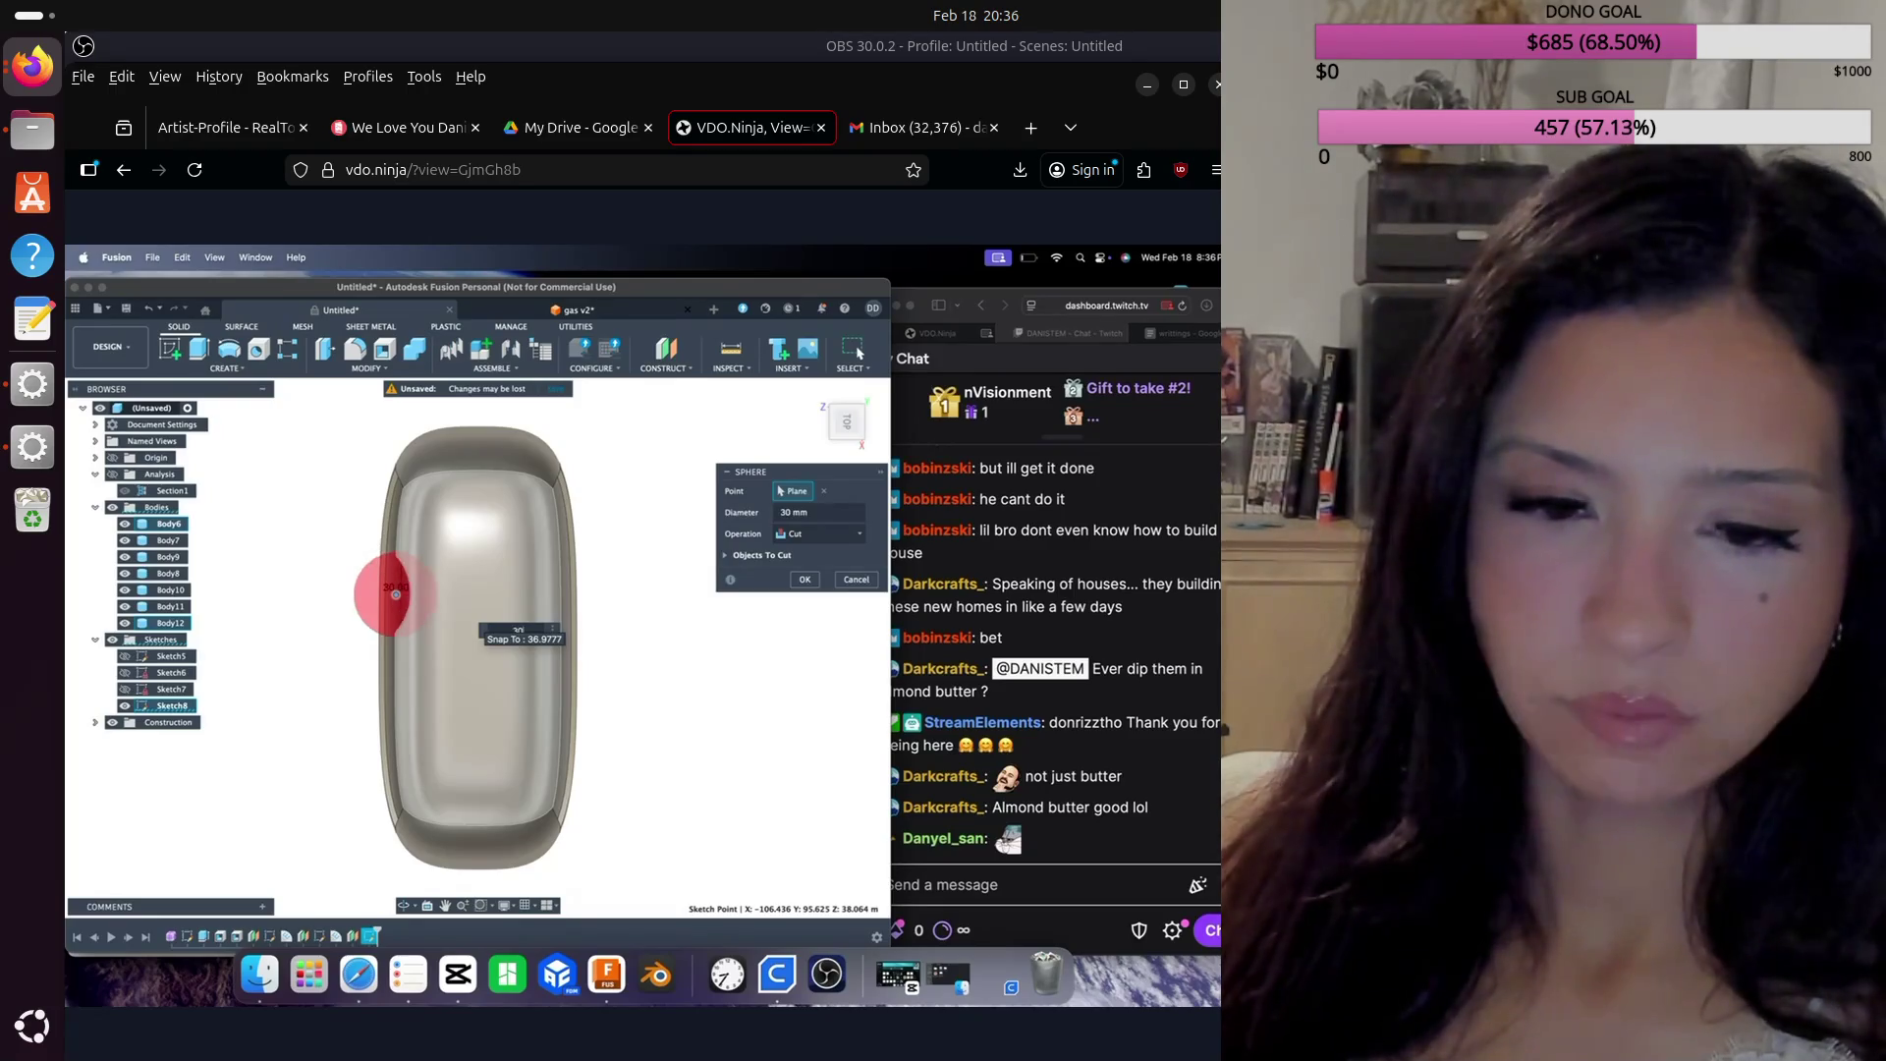
key(Return)
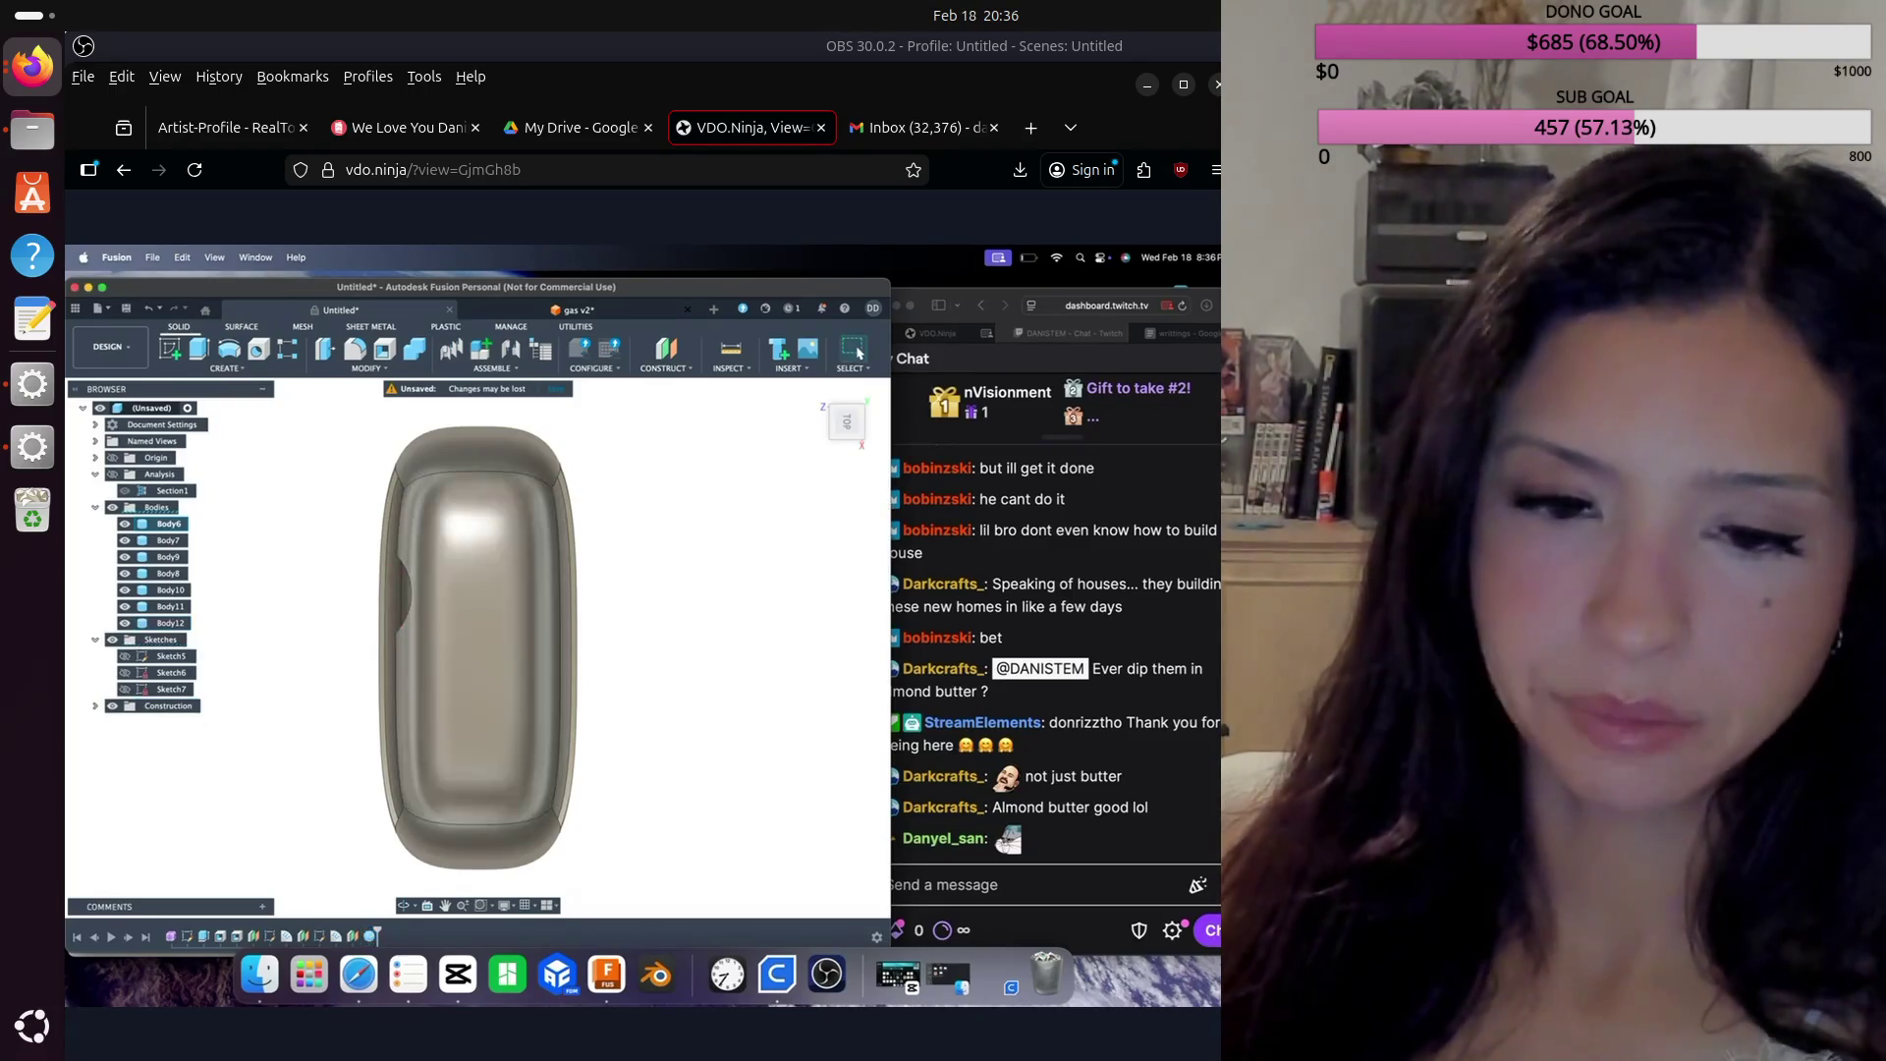
Step: Add a second 30 mm sphere cut on the origin plane, centred on the body's lower edge
click(196, 371)
click(218, 613)
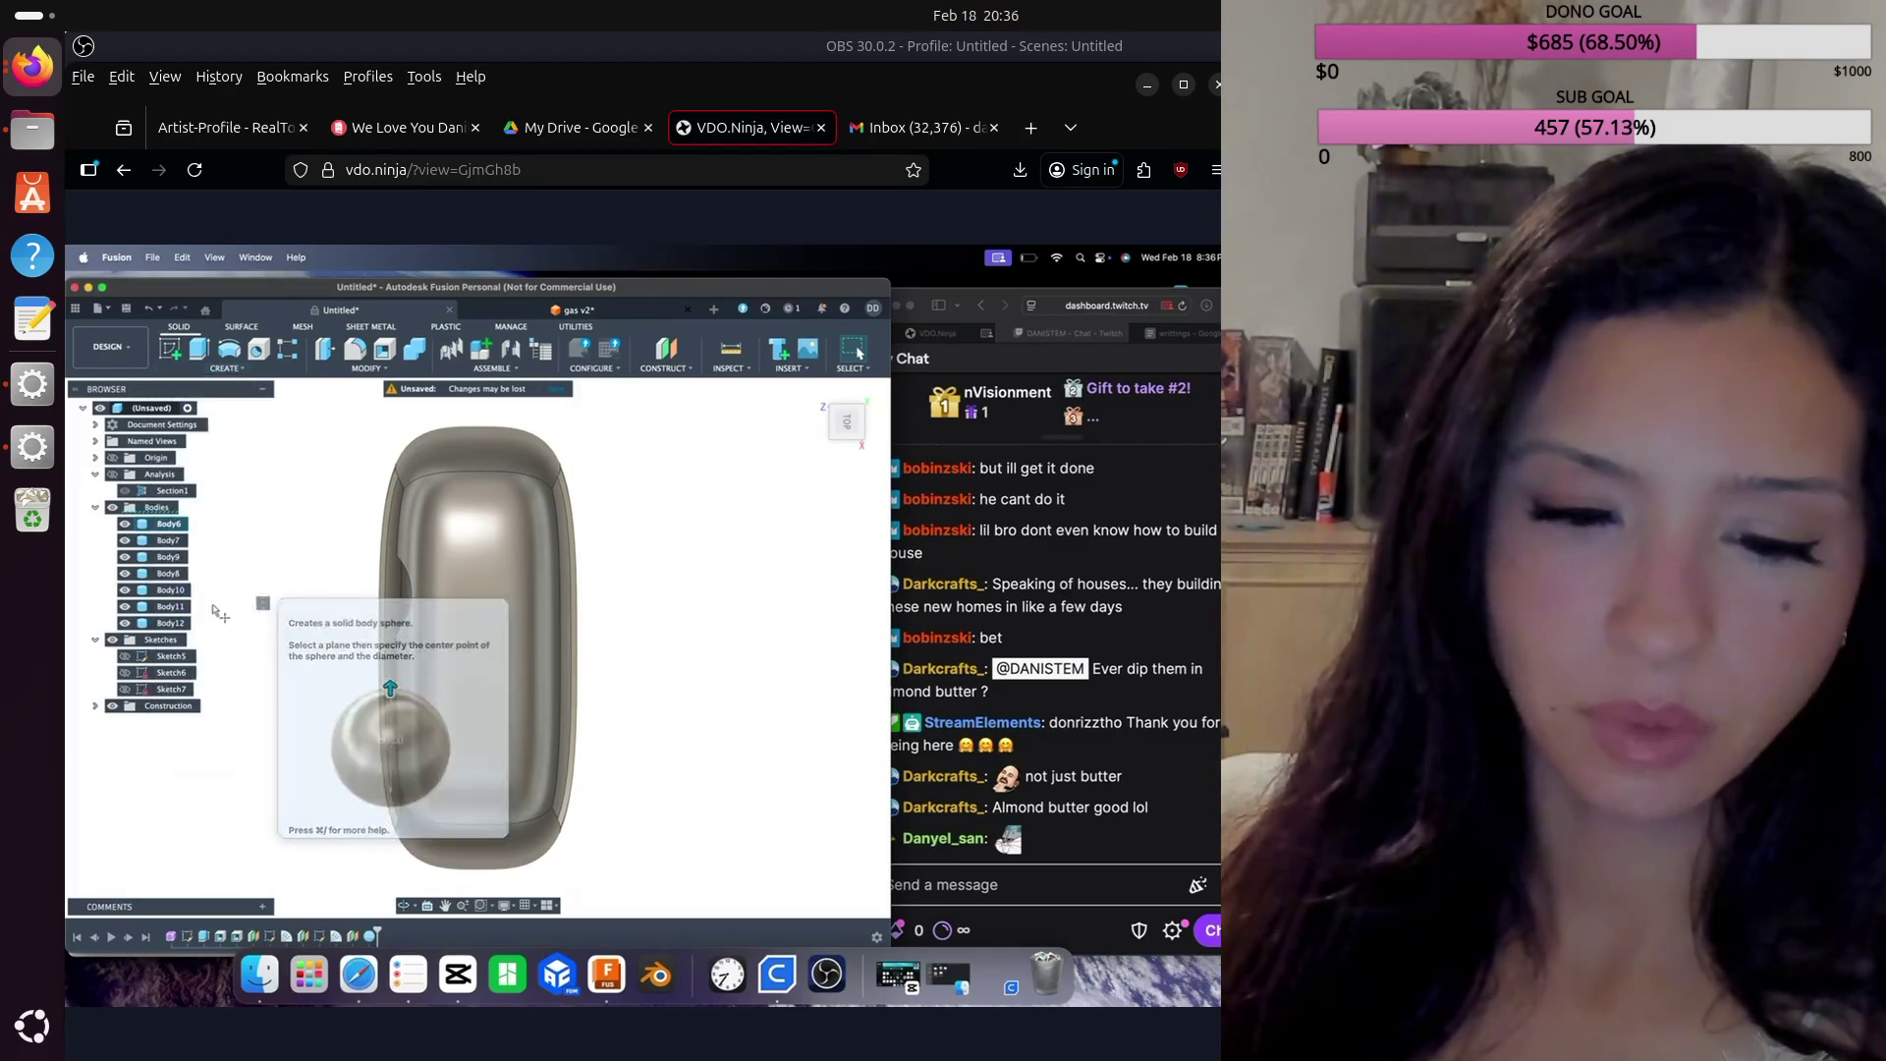
click(458, 831)
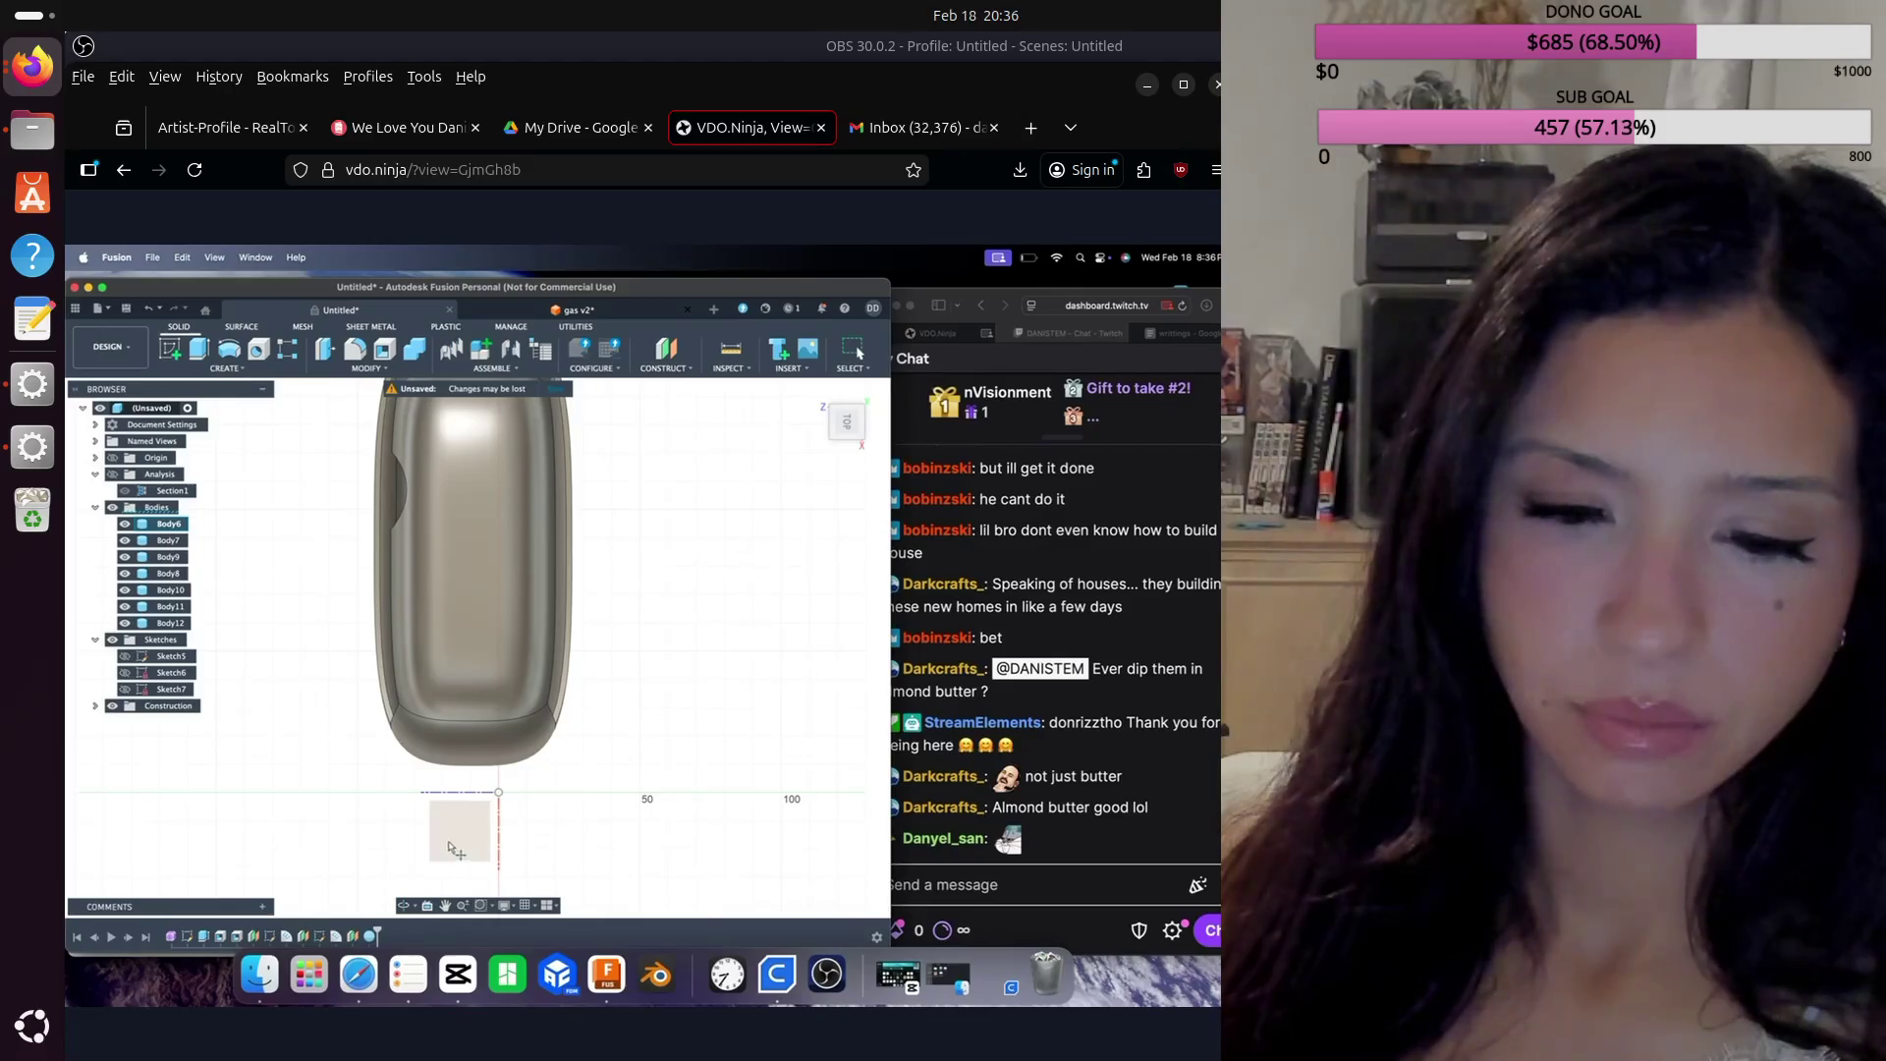
click(455, 850)
click(816, 392)
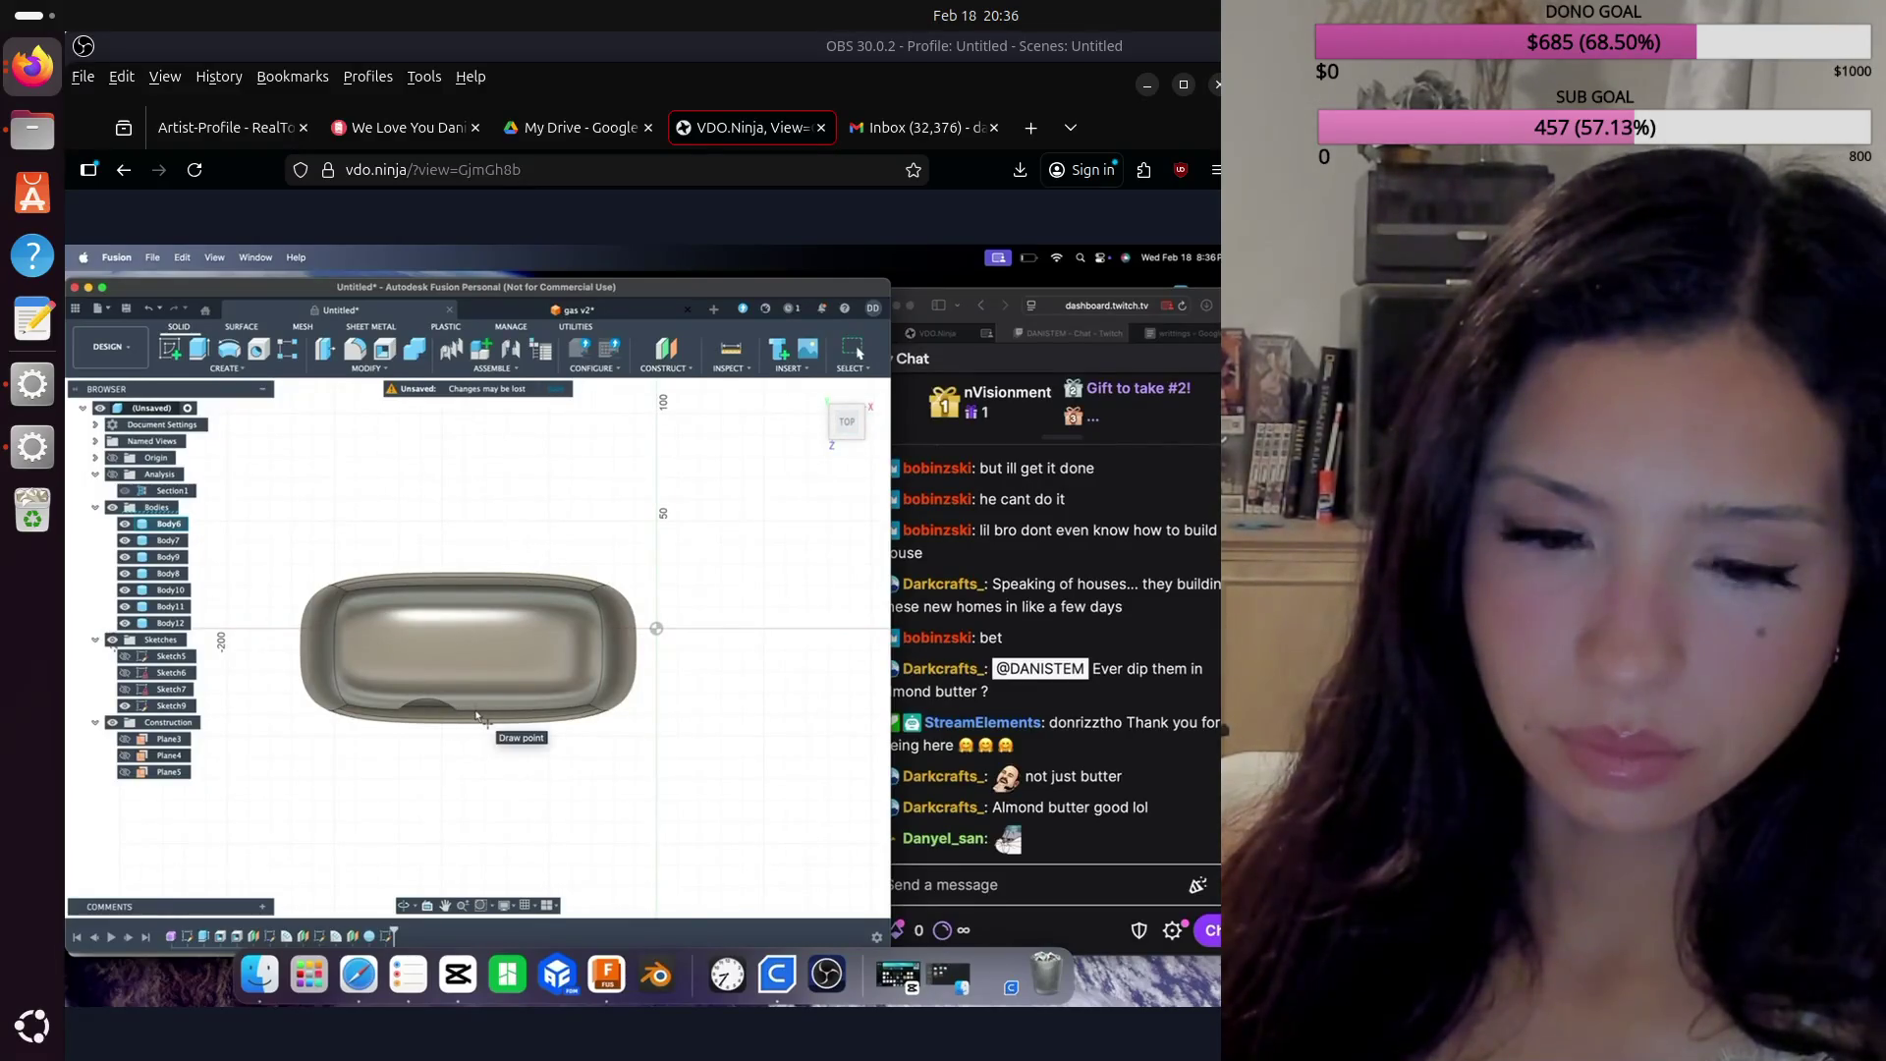
click(477, 714)
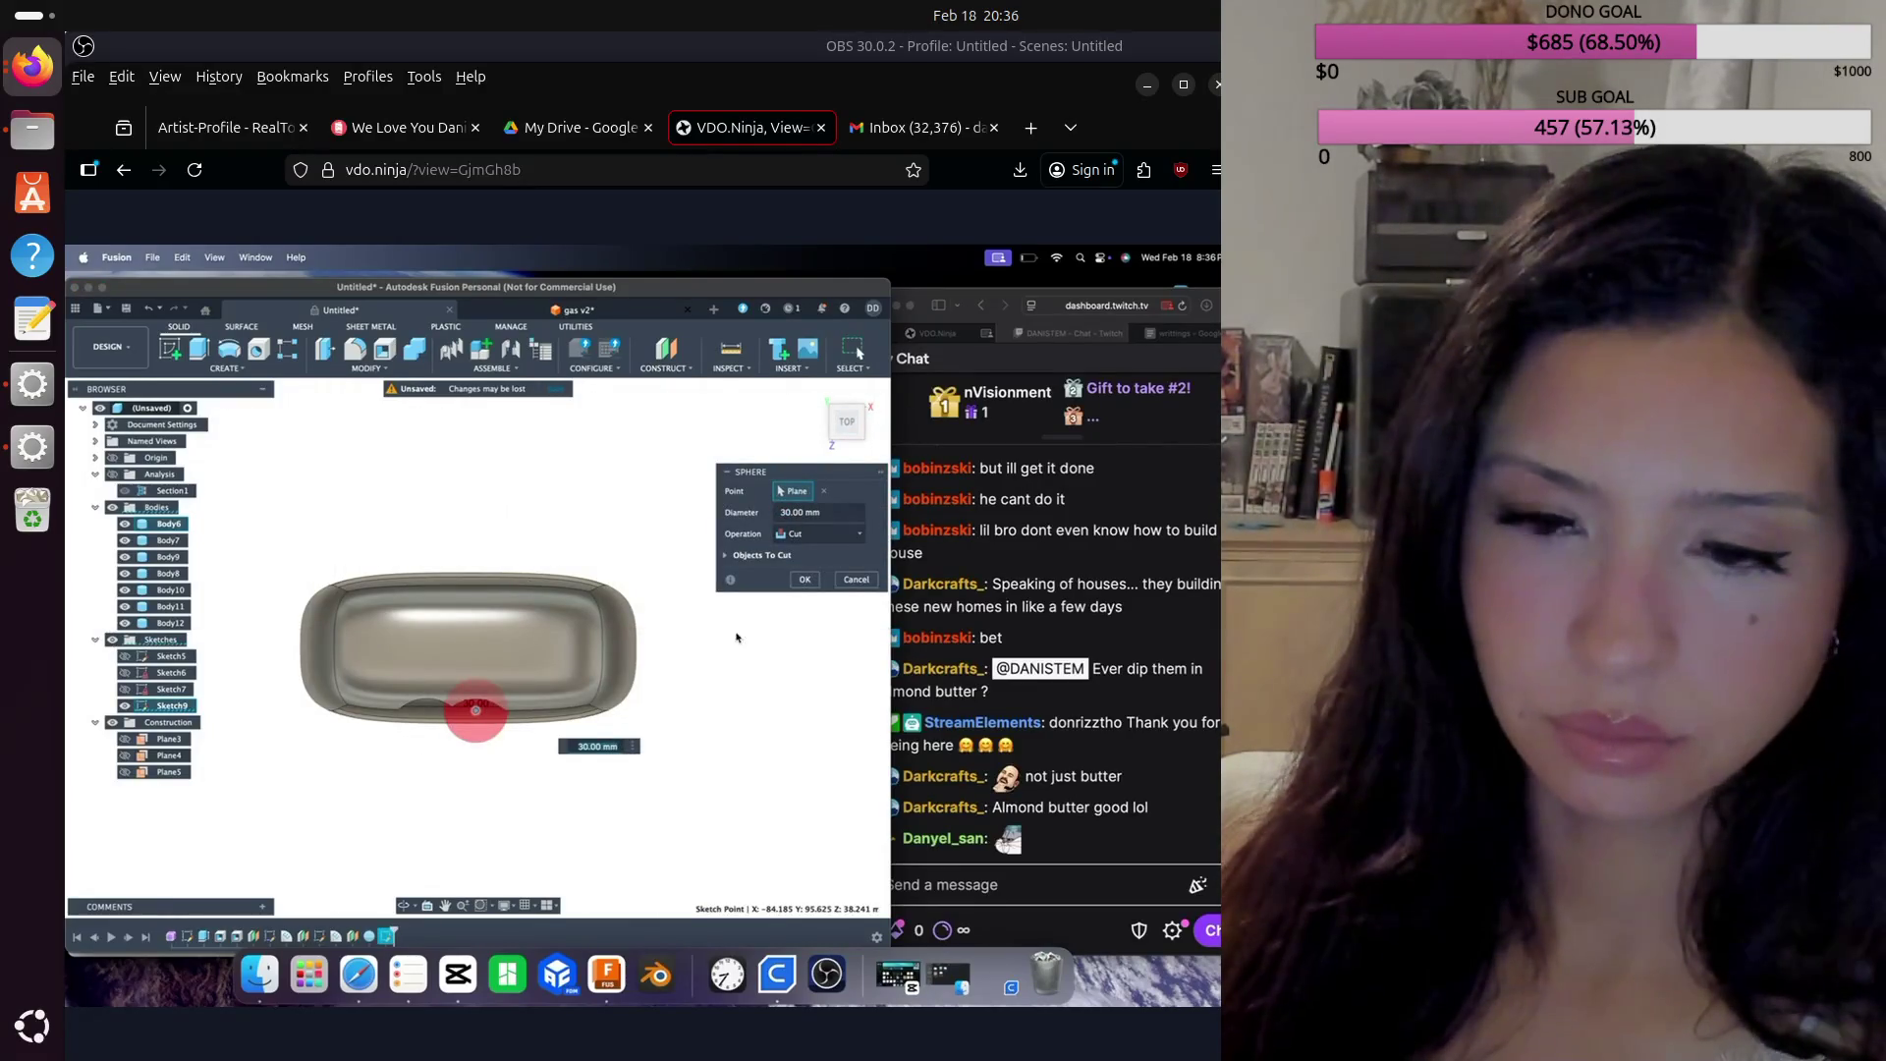
click(800, 582)
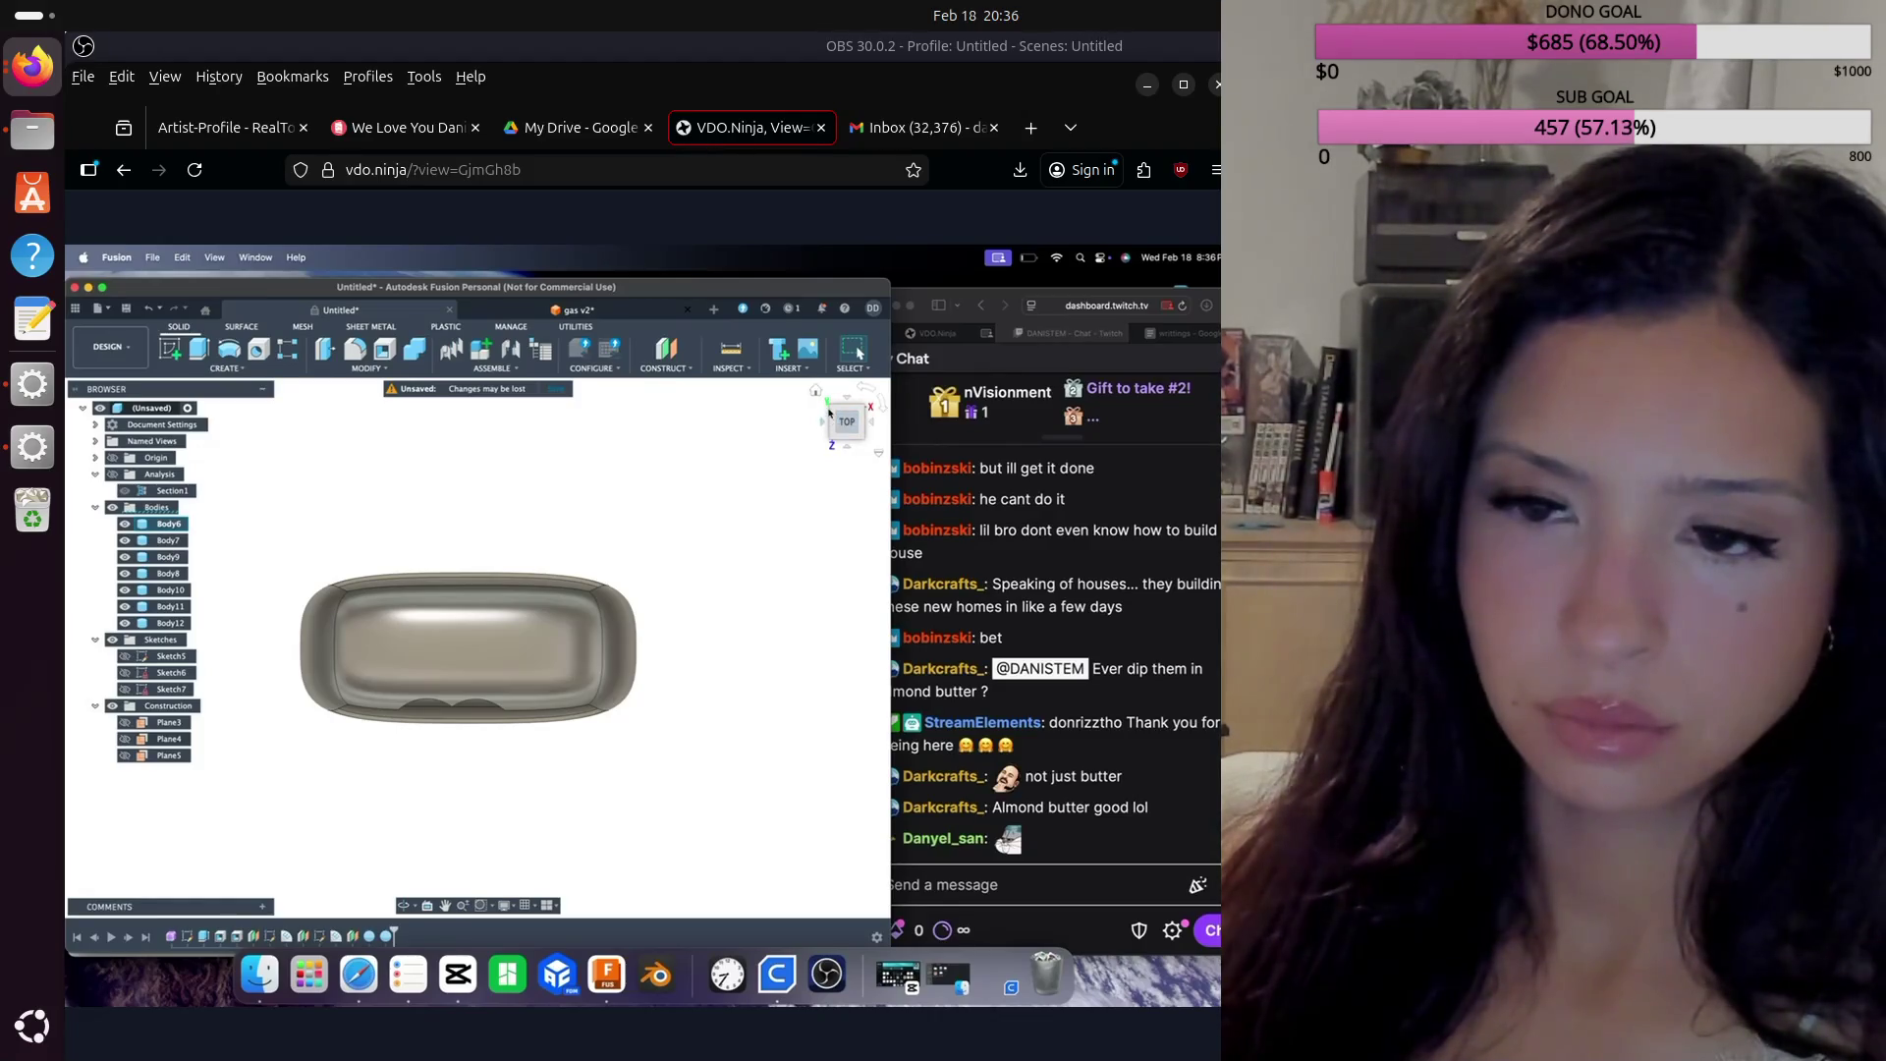
click(237, 368)
Step: Place a third sphere cut on the lower edge with its diameter corrected to 29 mm
click(186, 559)
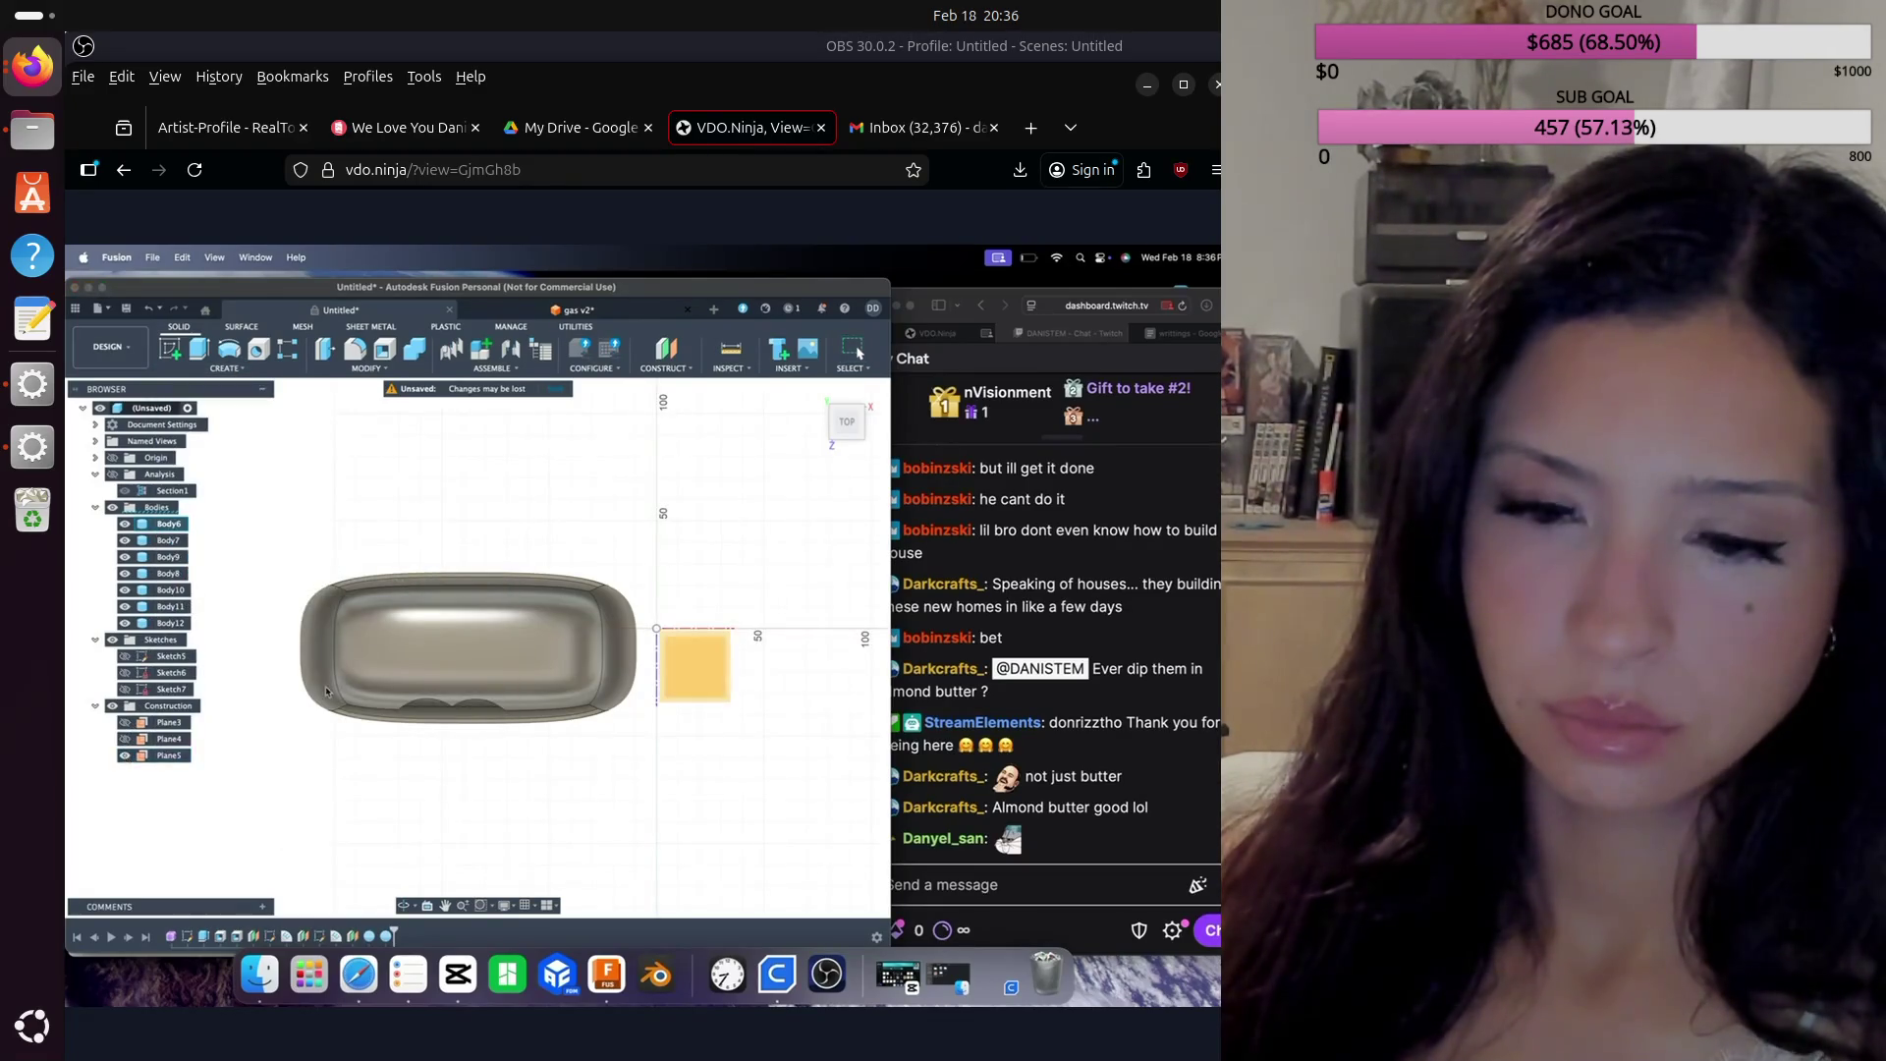
mouse_move(846, 422)
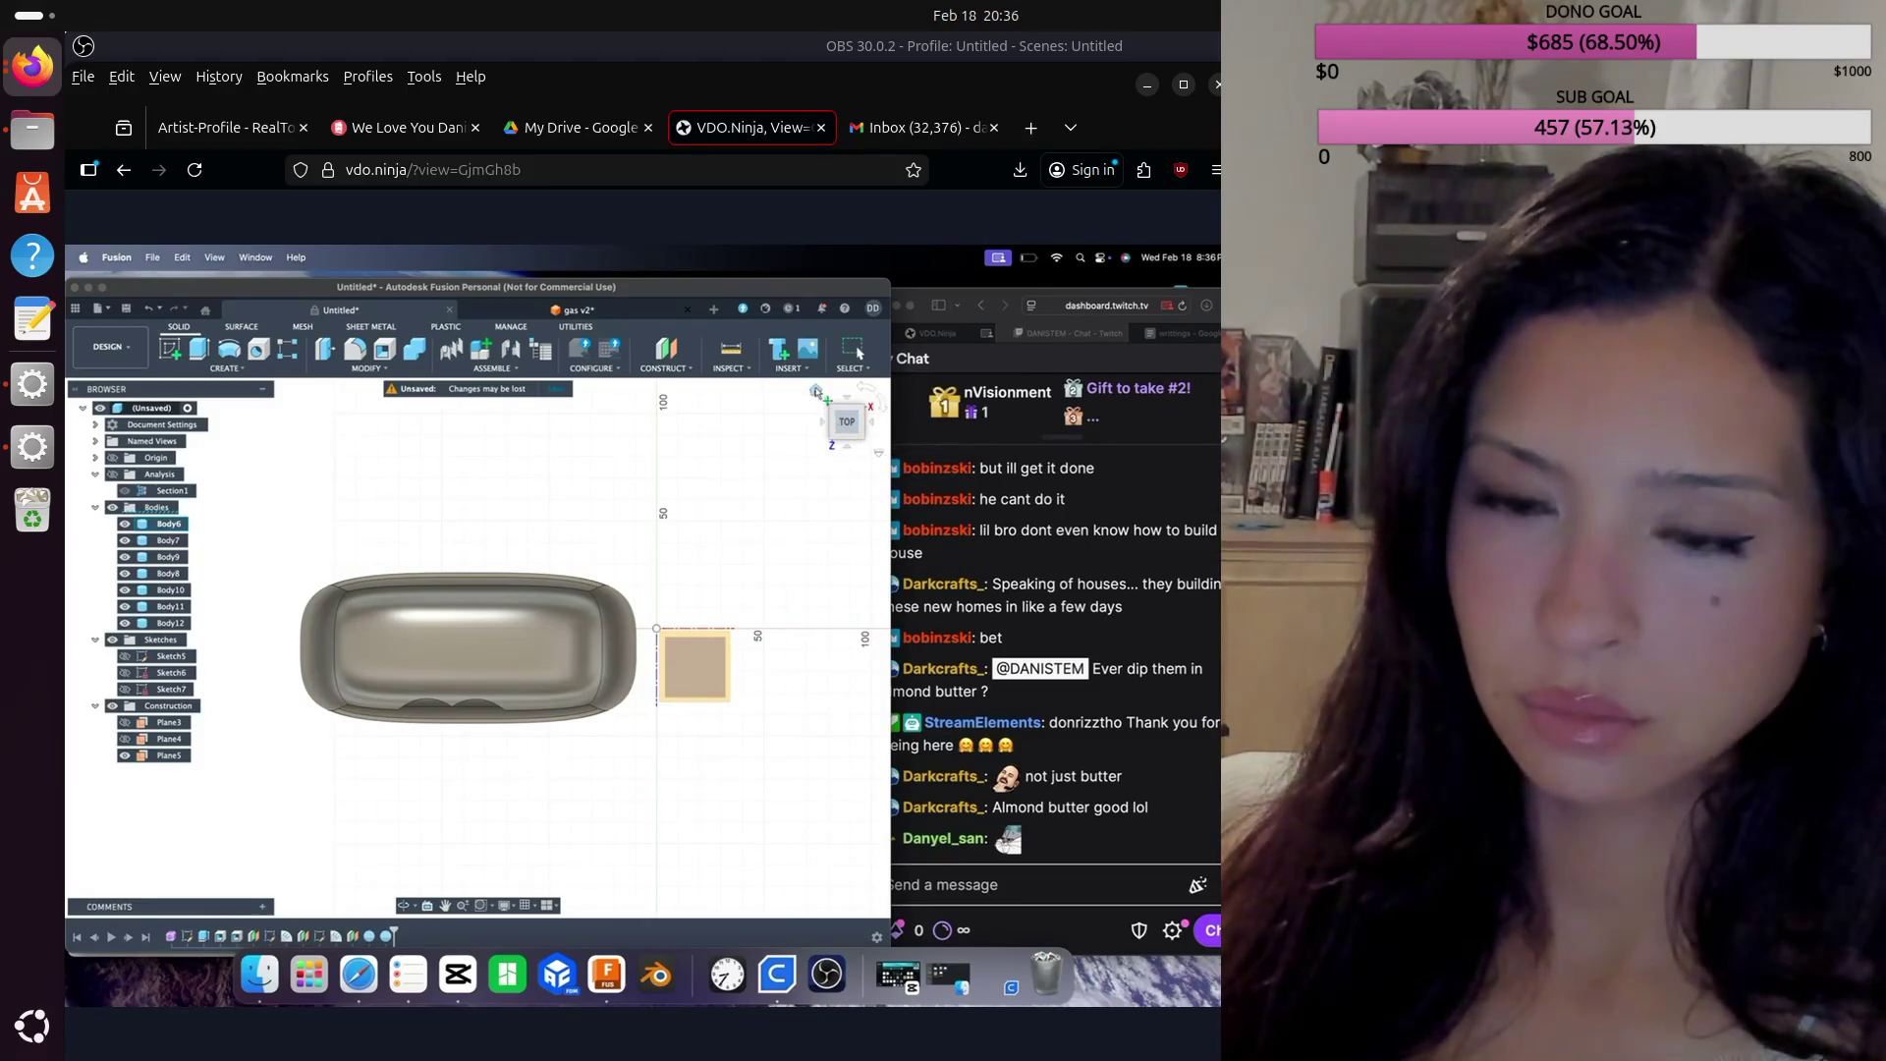
click(815, 392)
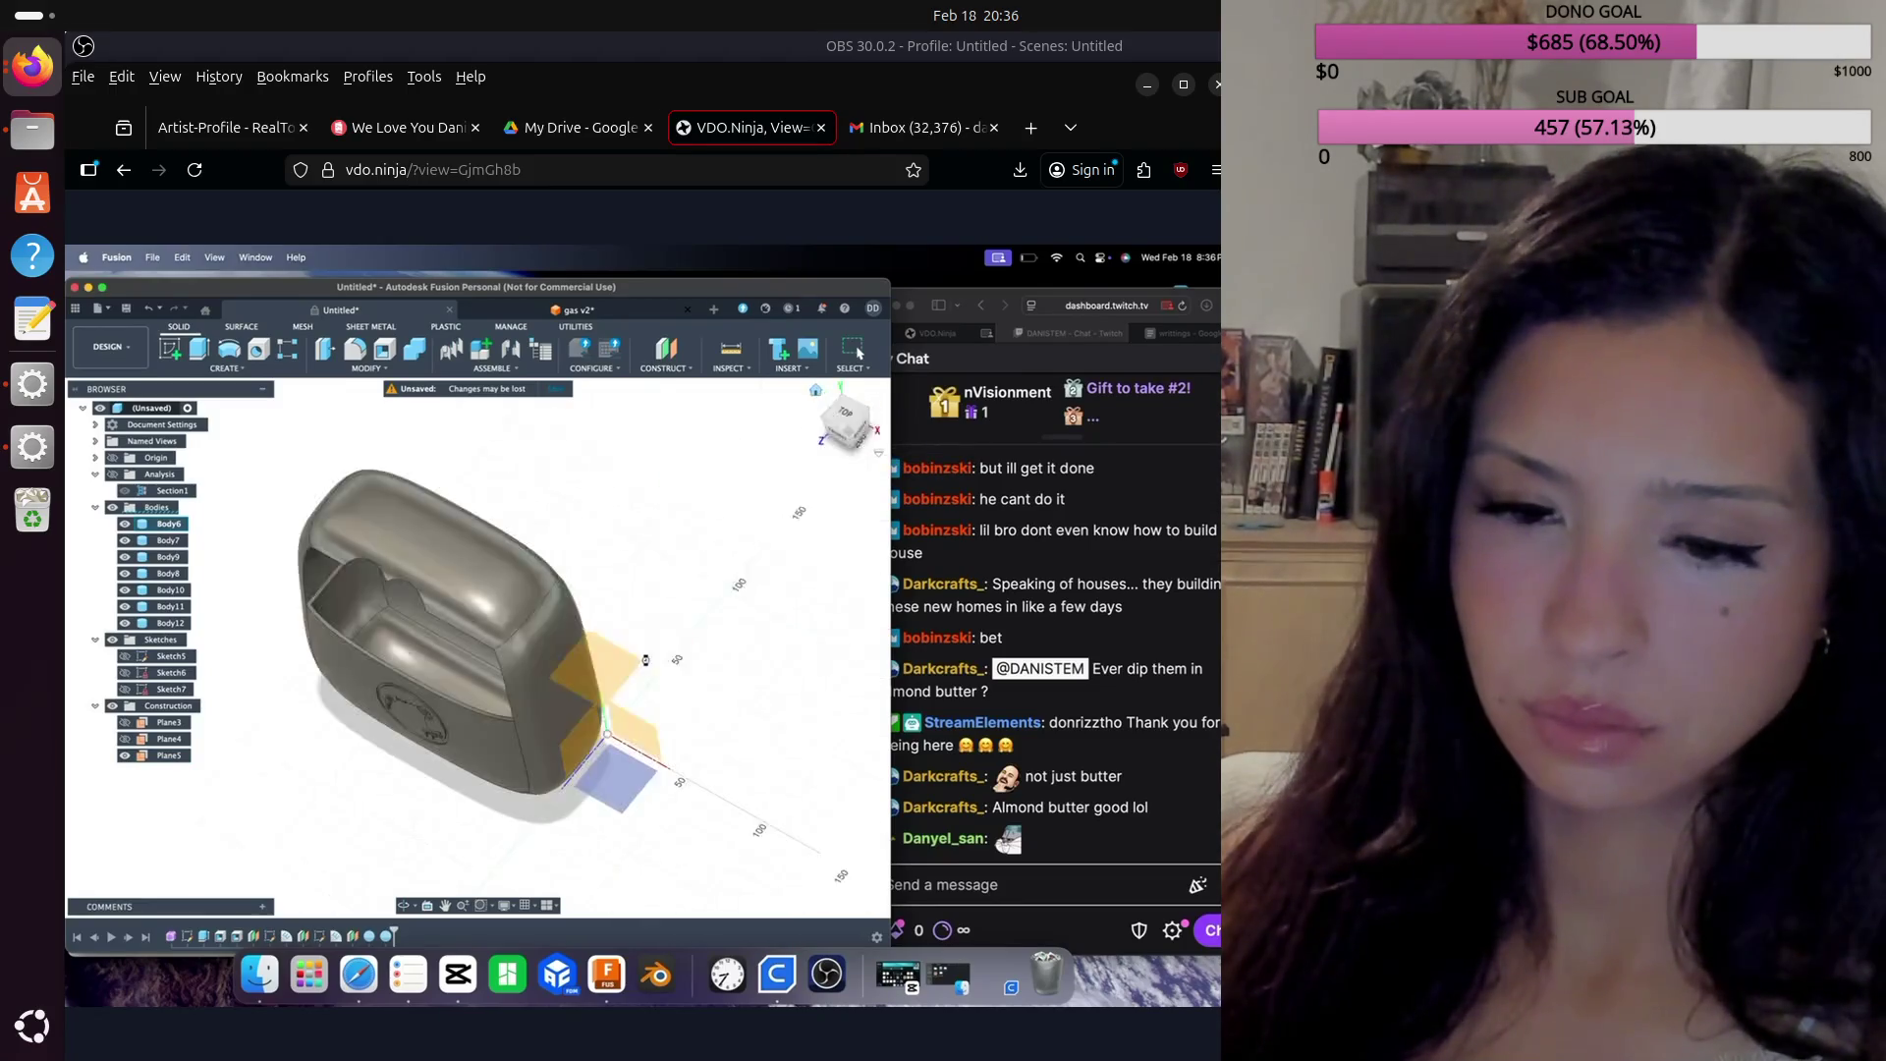
click(845, 411)
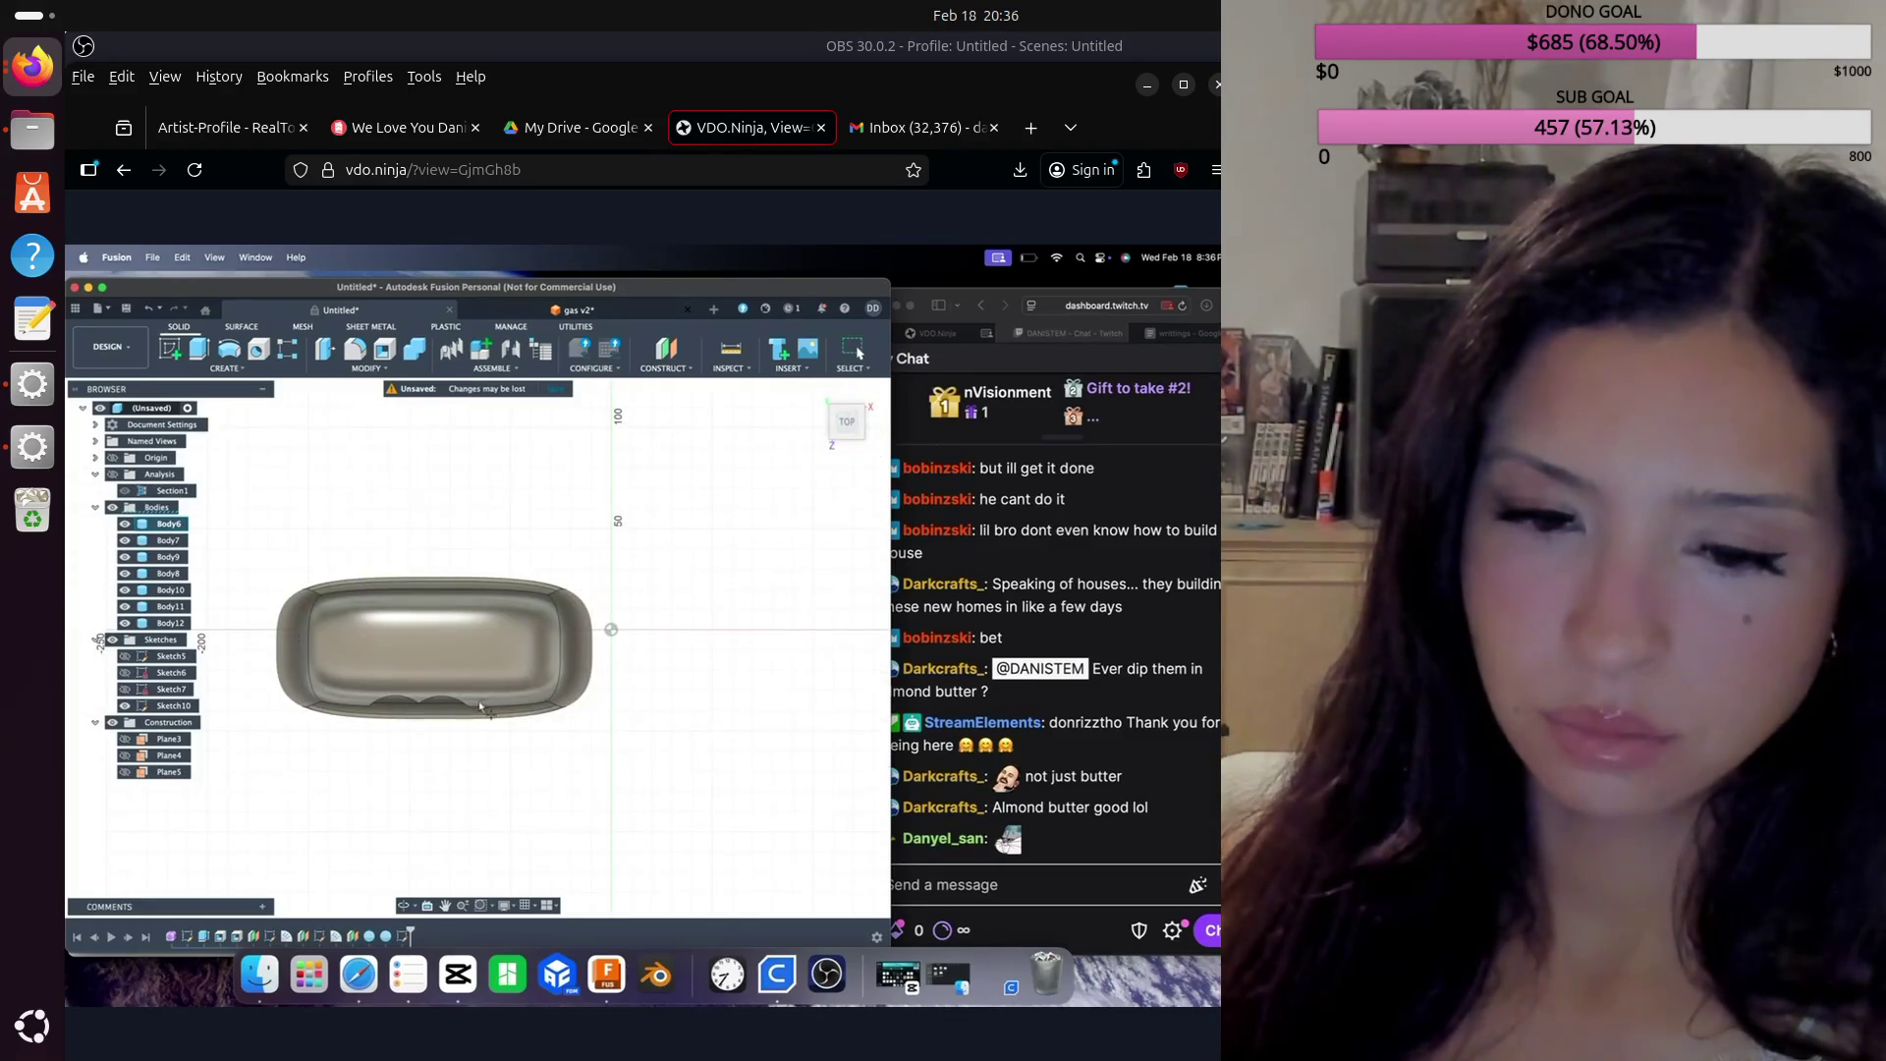
click(472, 709)
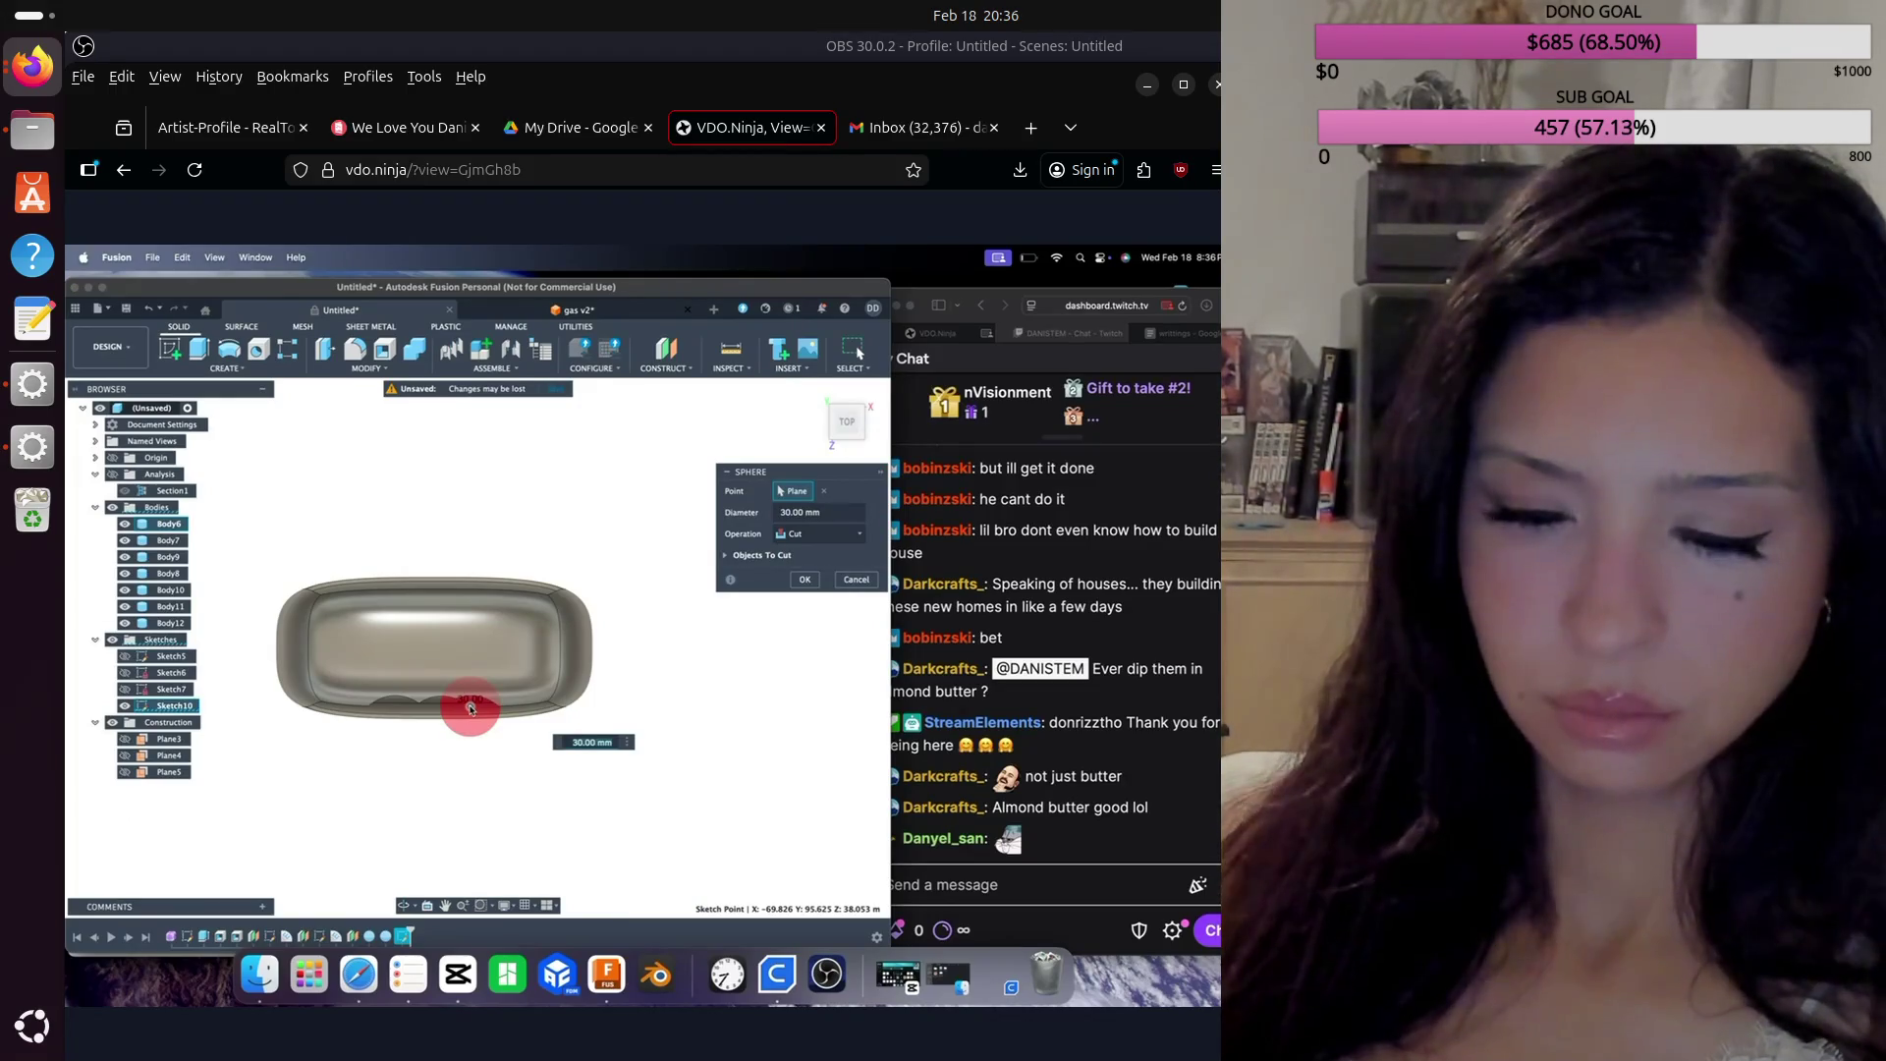
text(20)
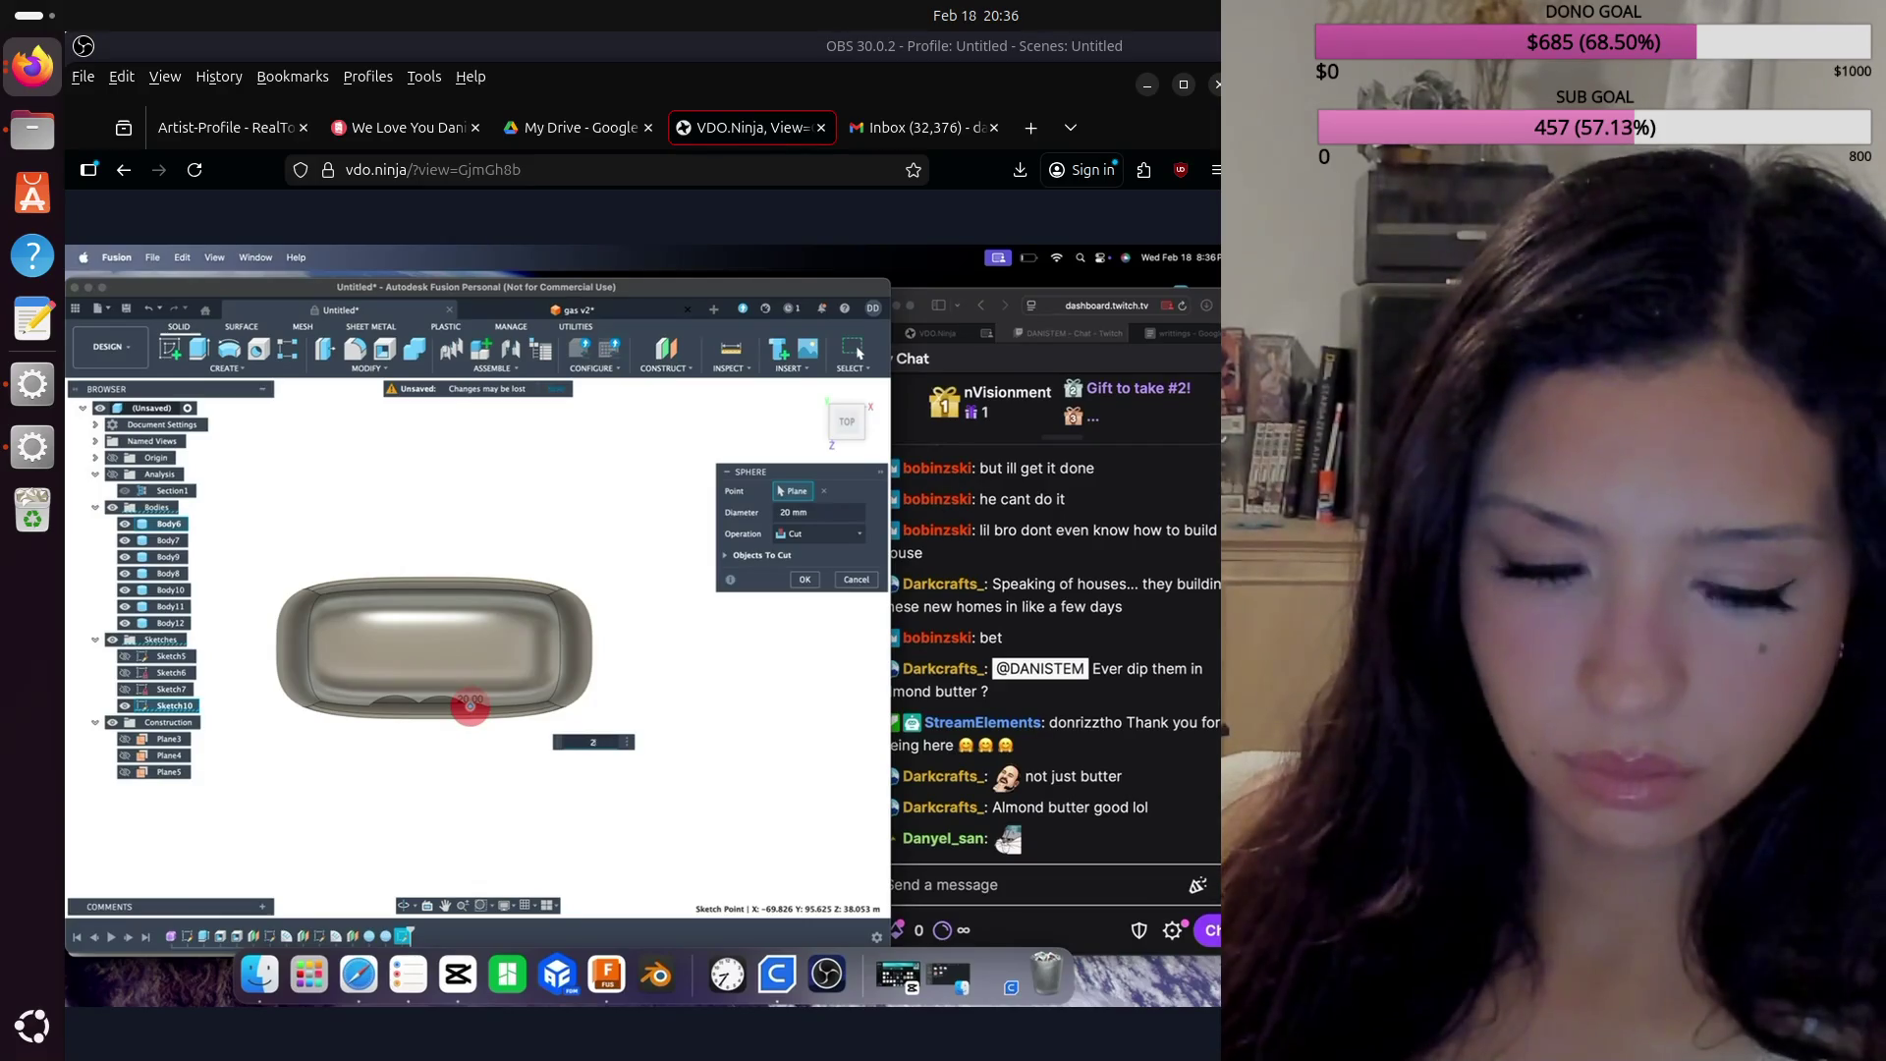
key(BackSpace)
text(5)
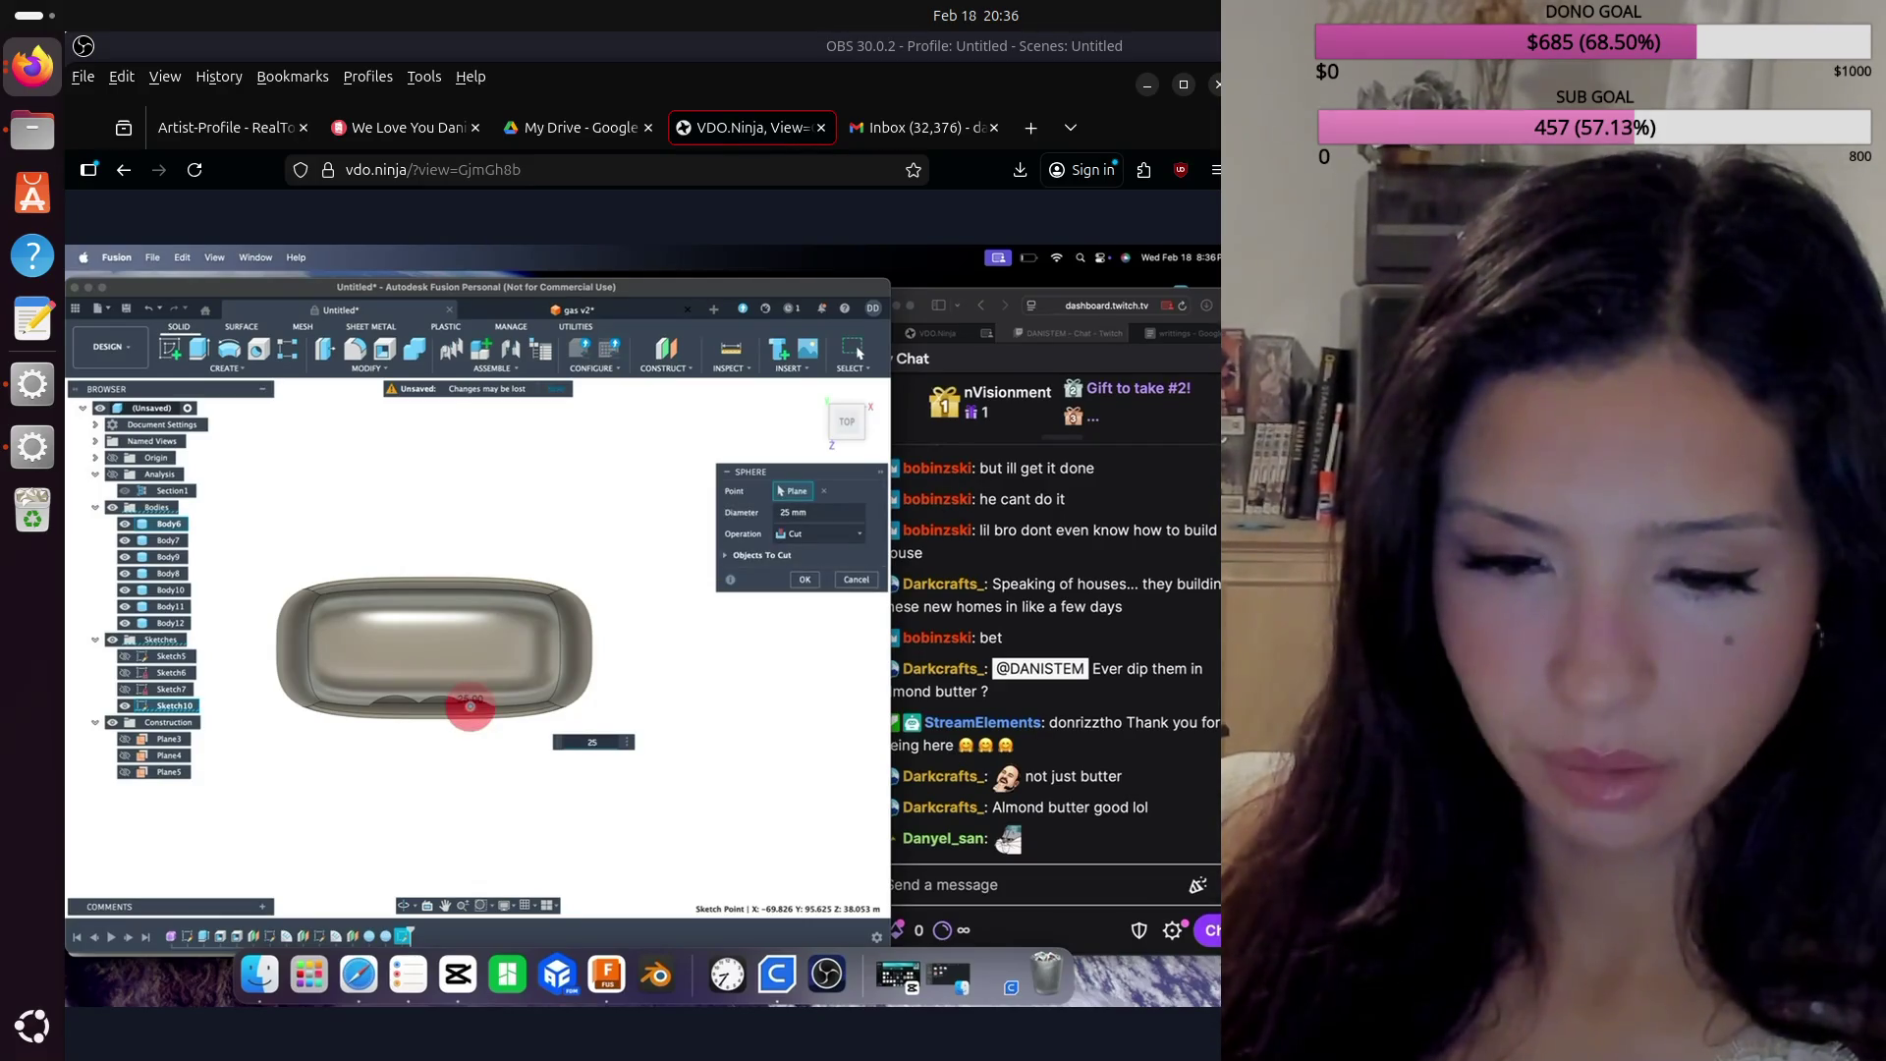
key(BackSpace)
text(9)
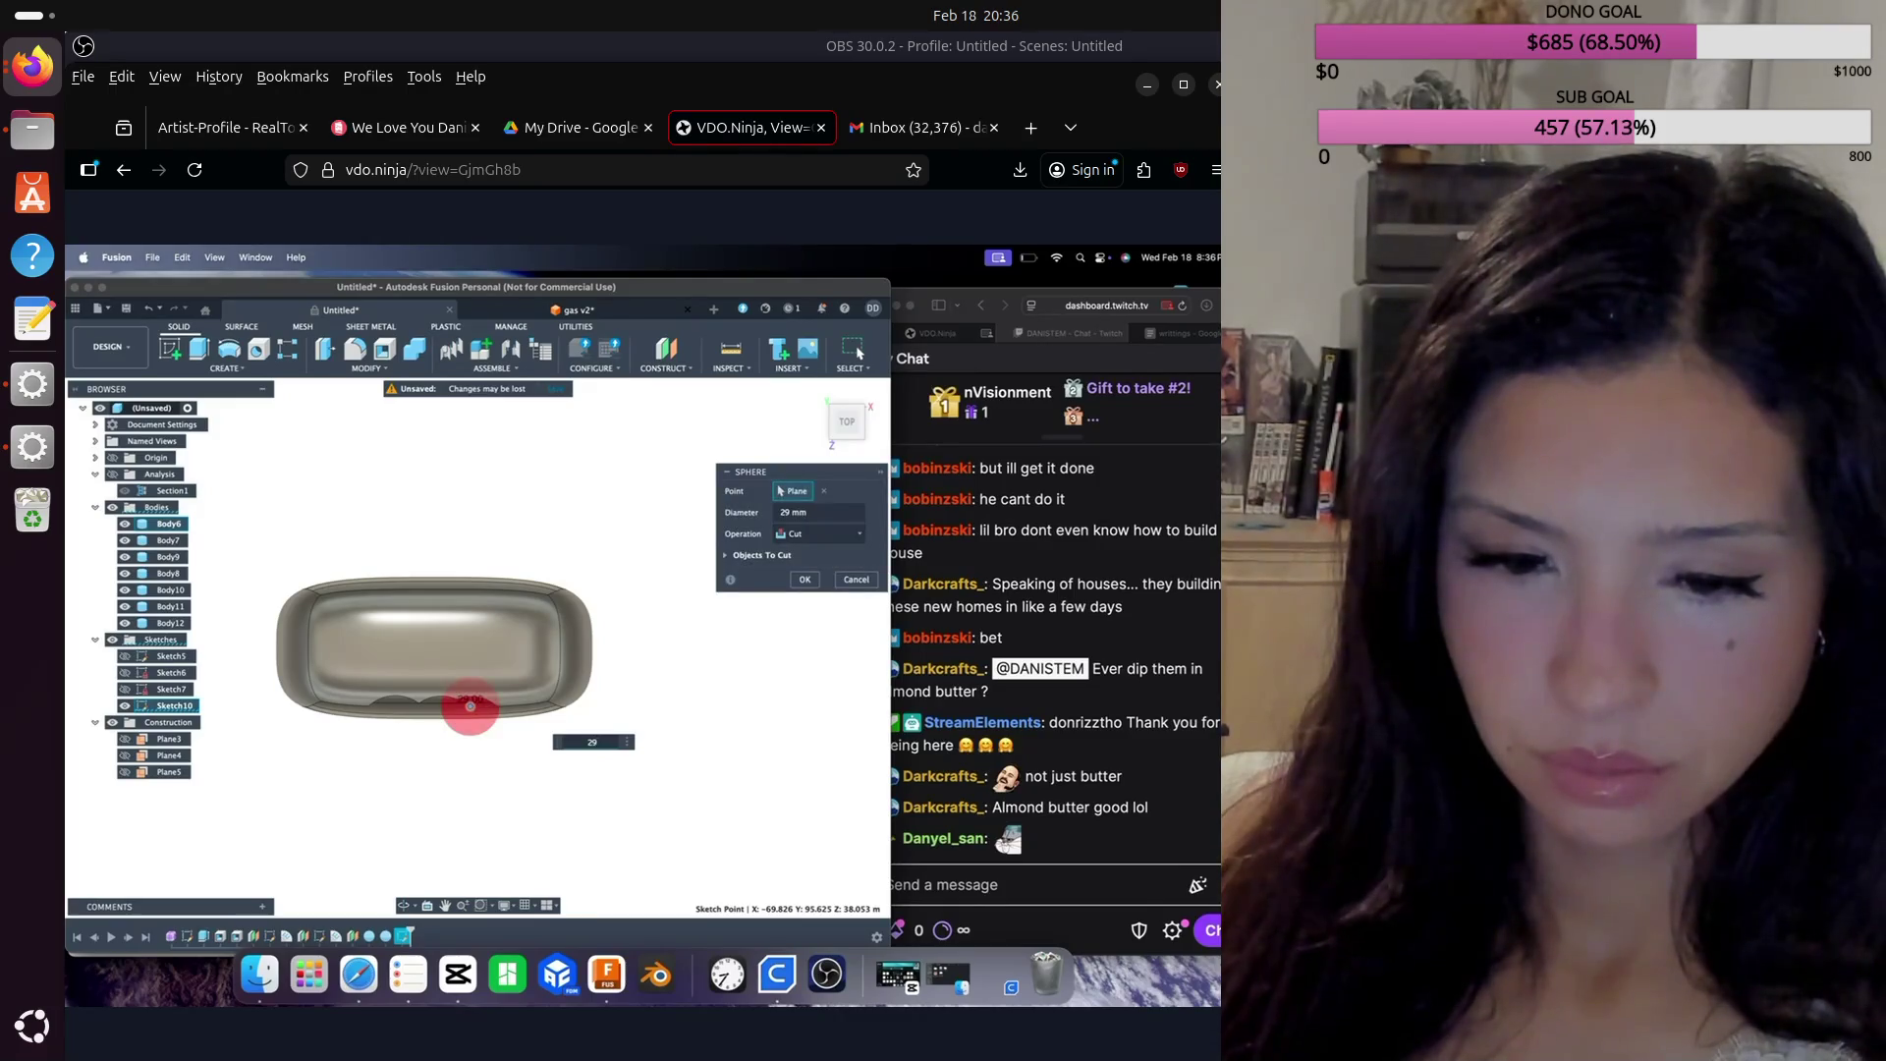
key(Return)
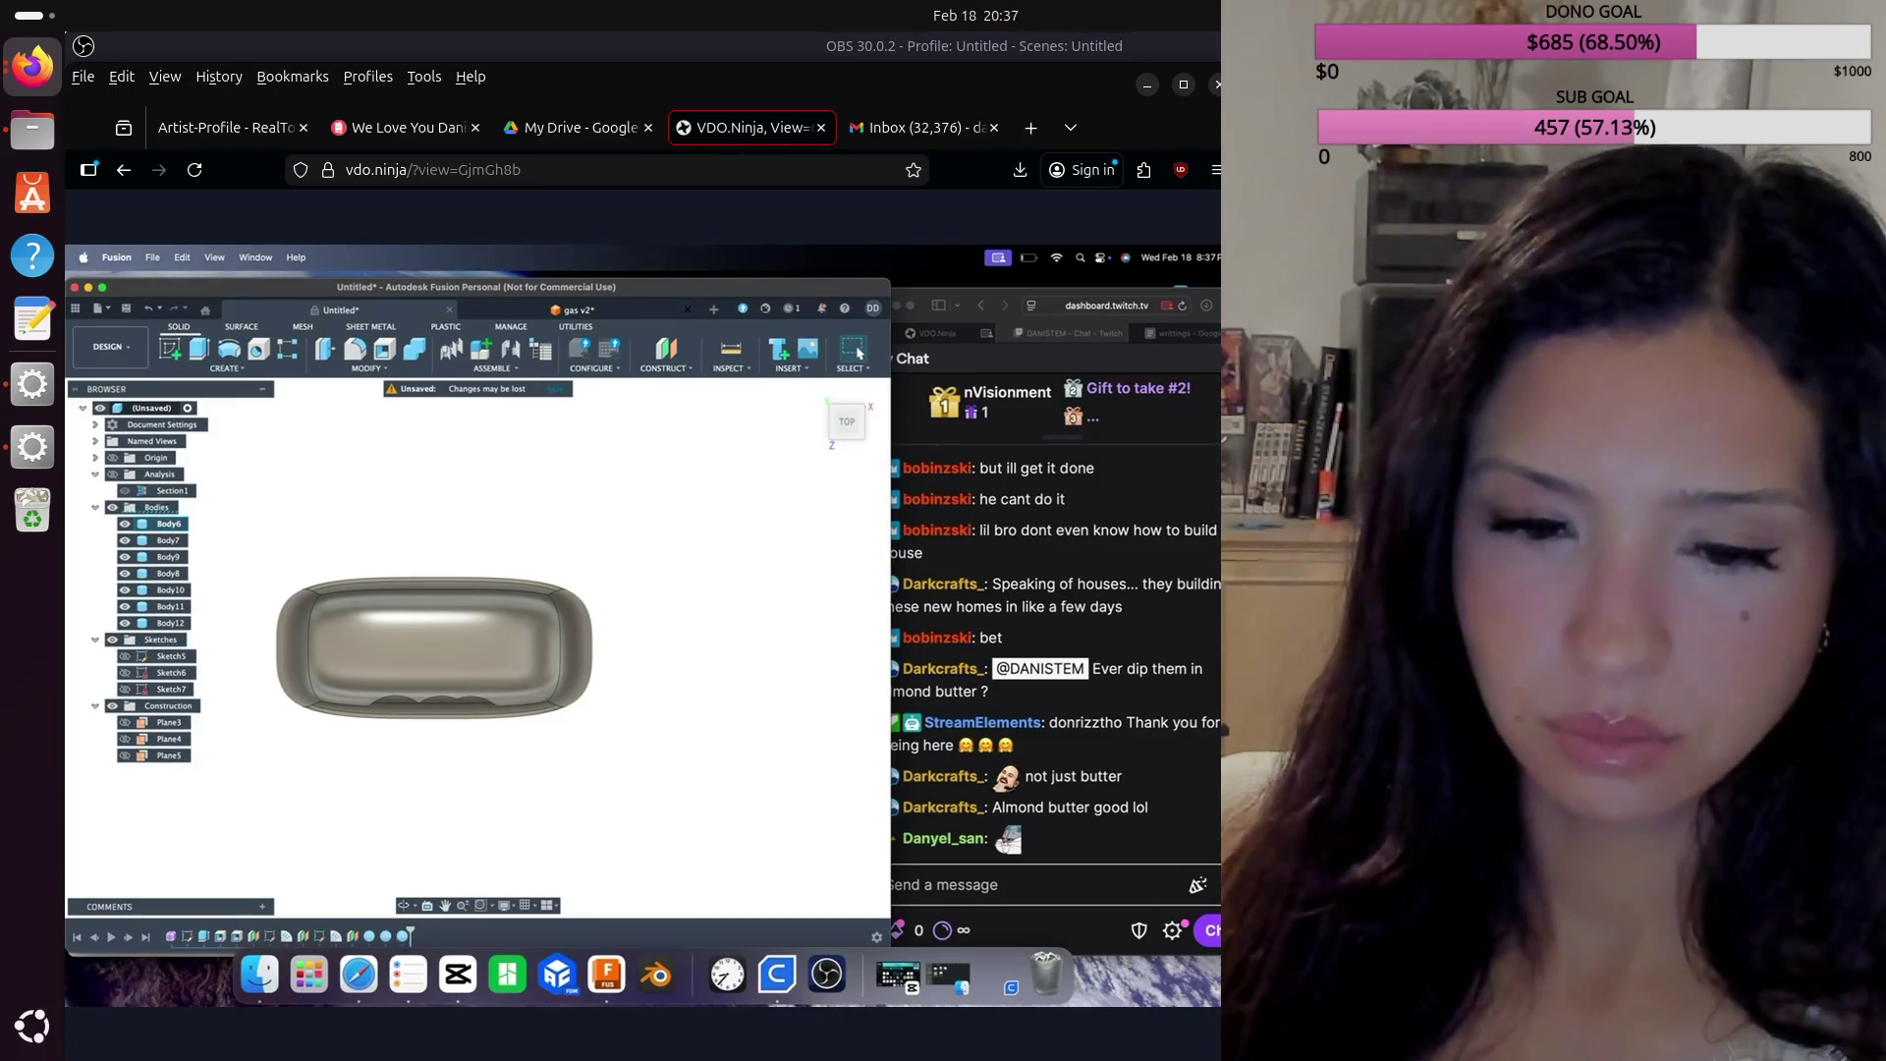
mouse_move(846, 421)
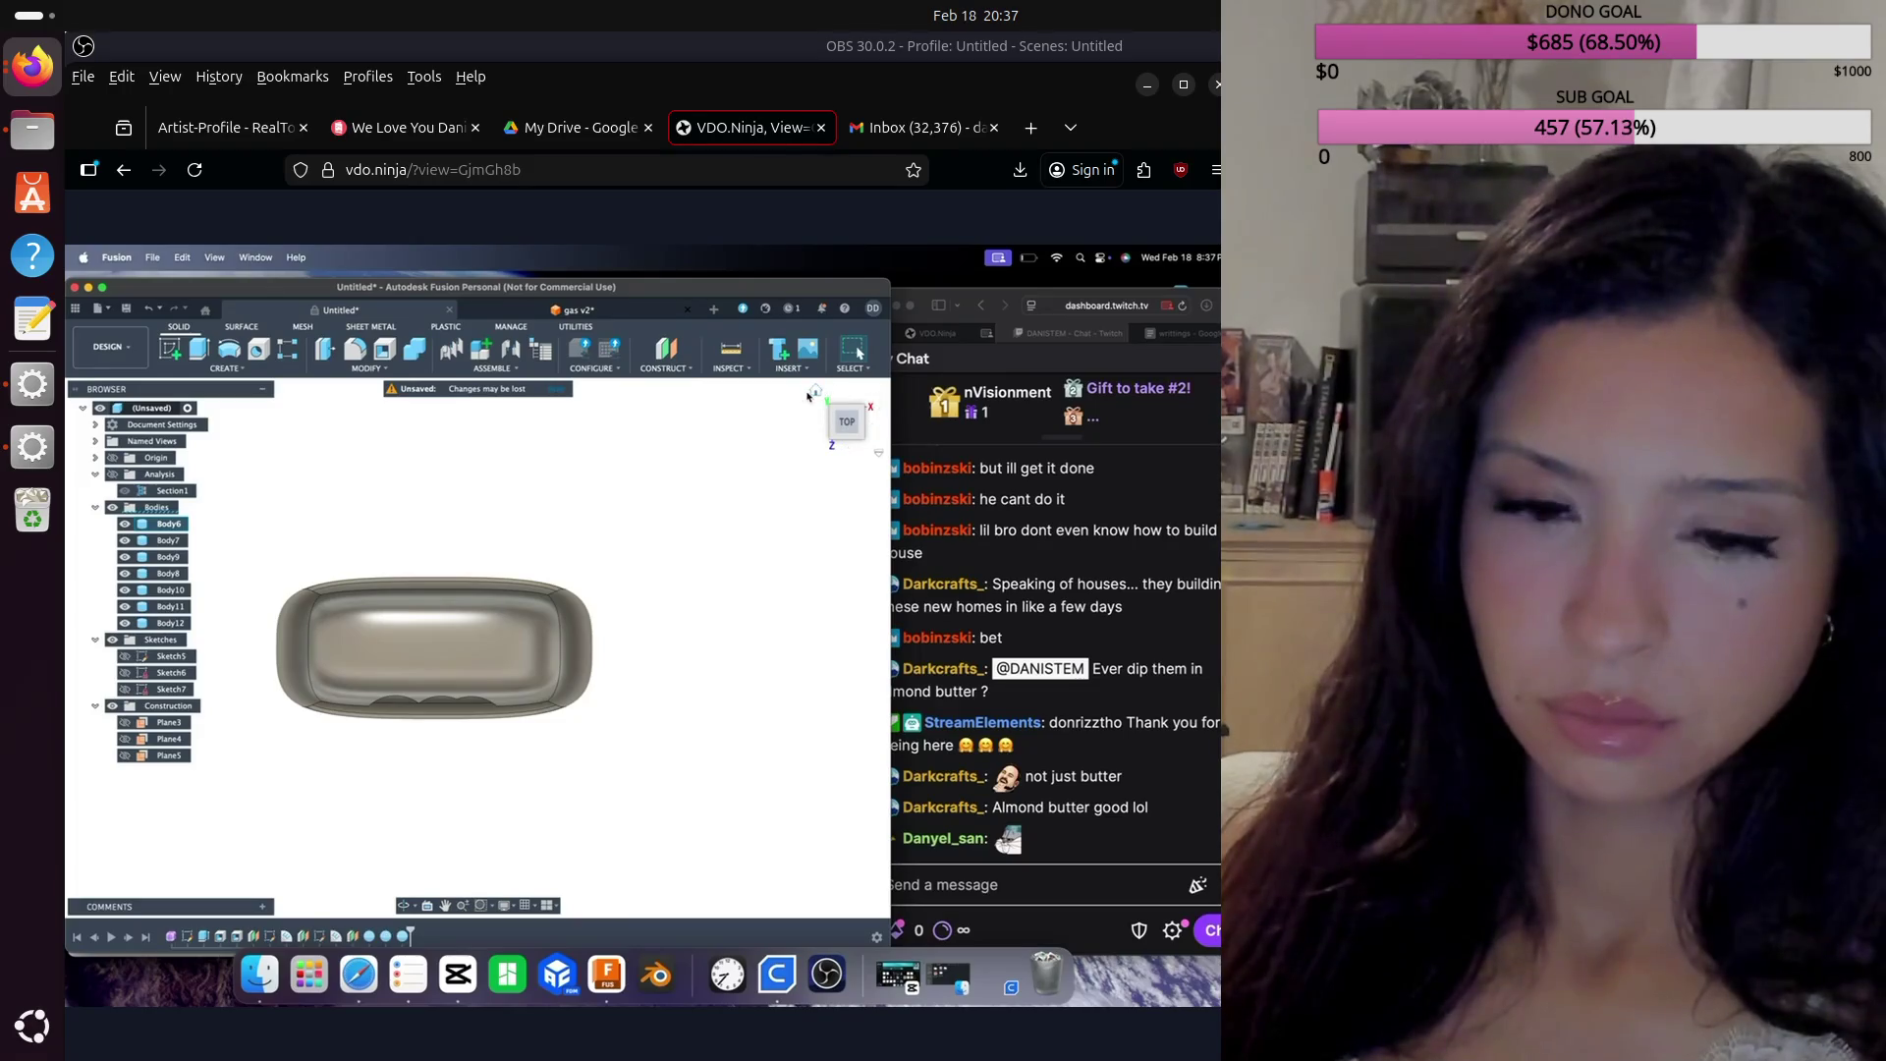
click(816, 392)
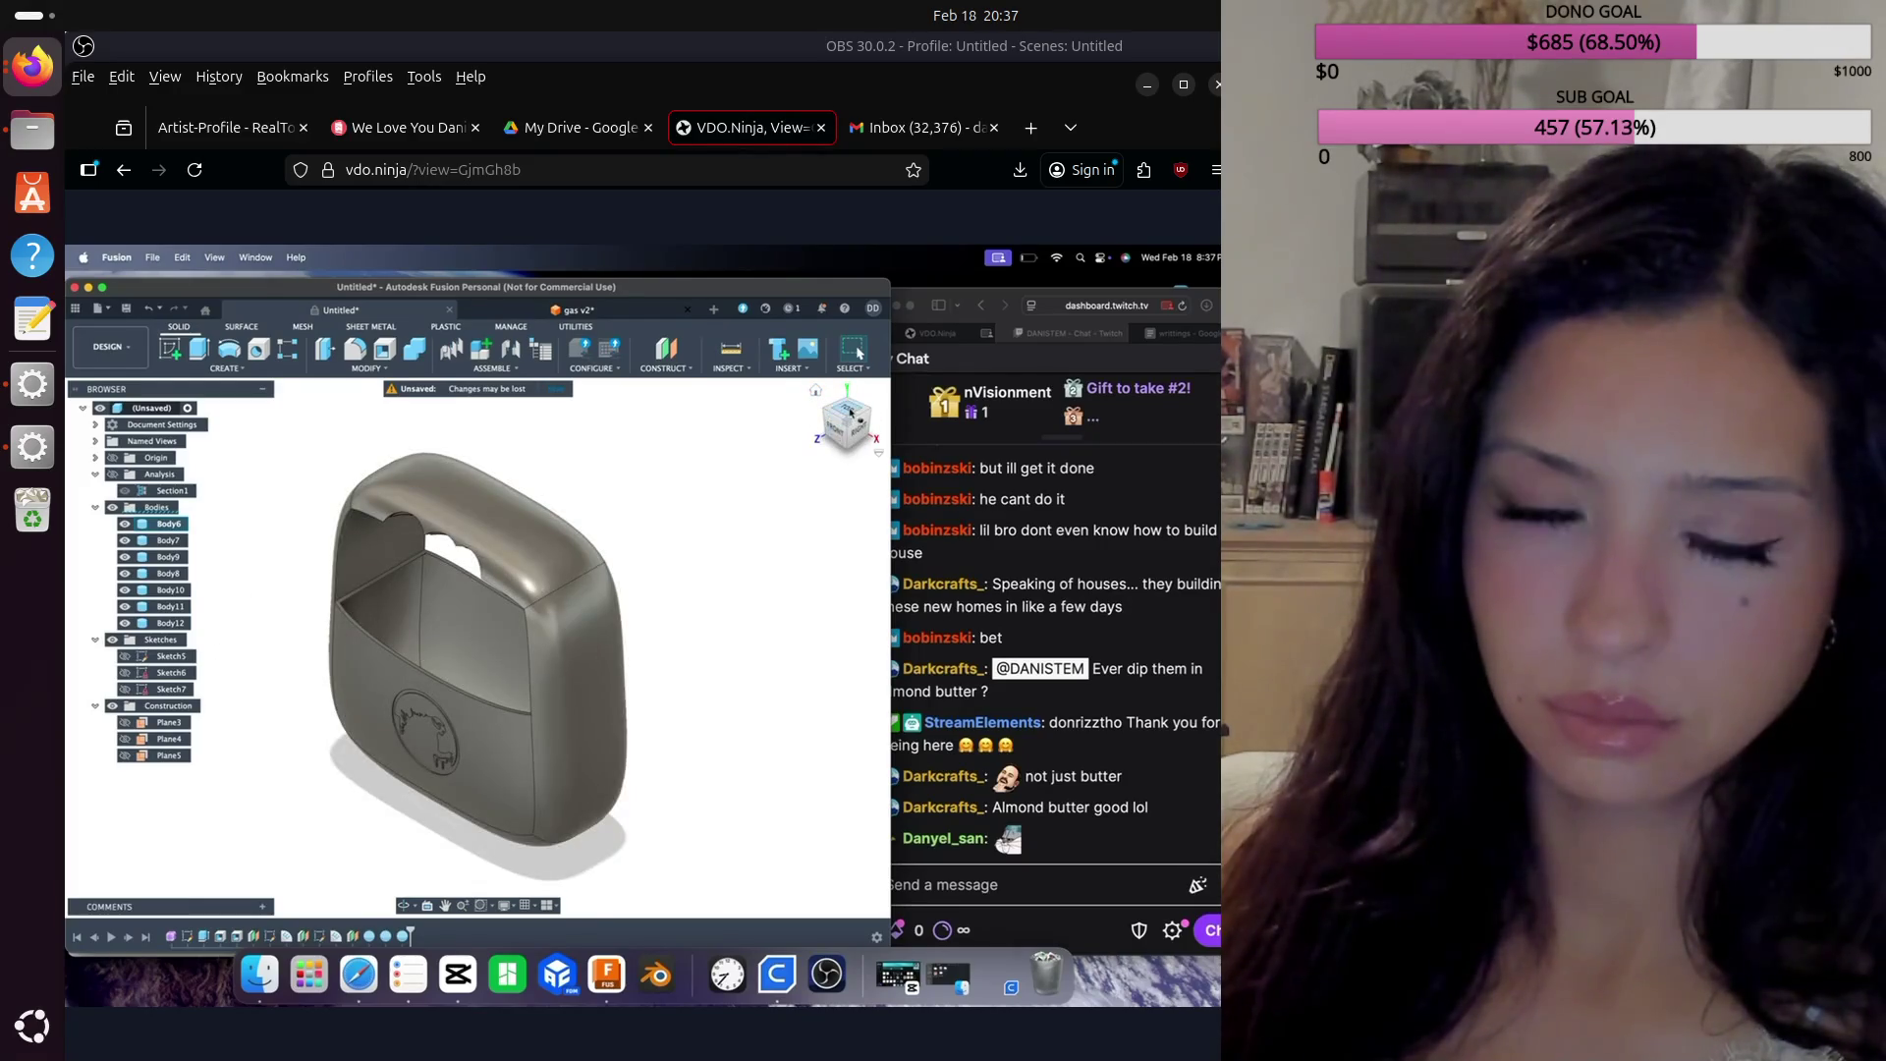
click(851, 413)
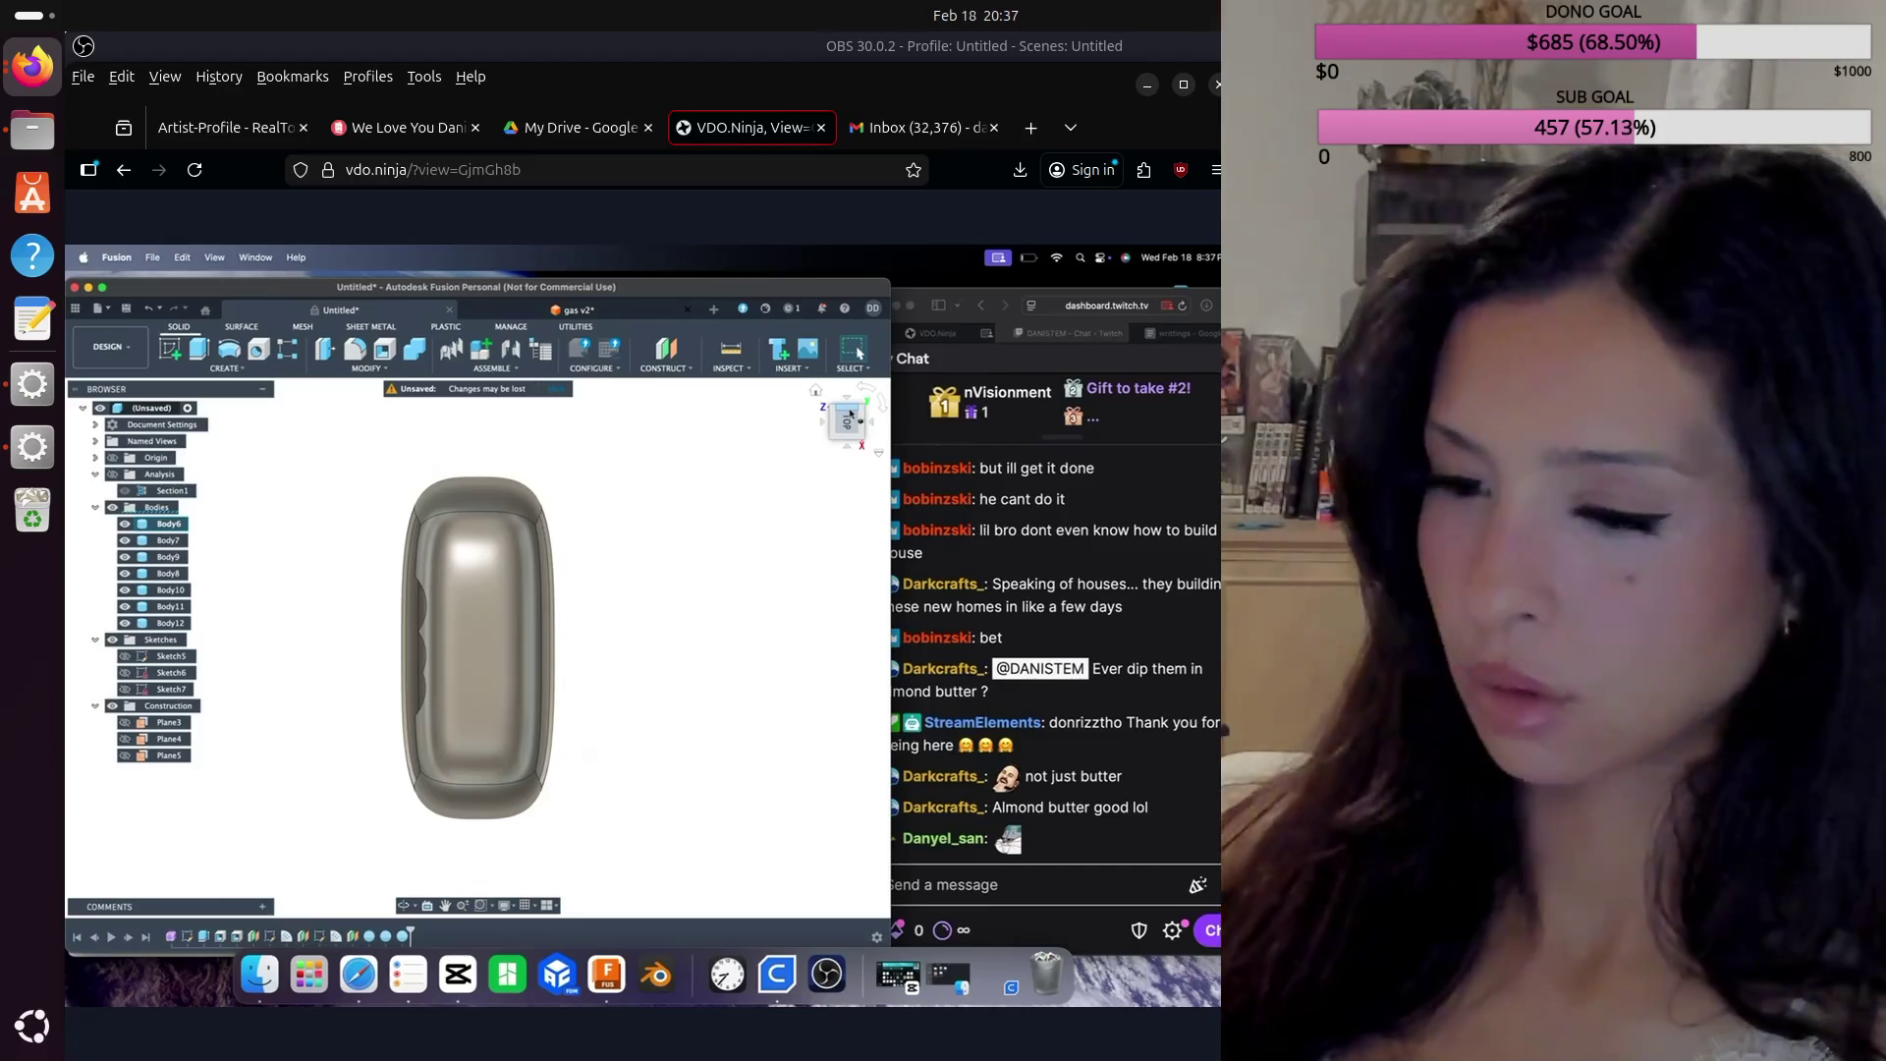
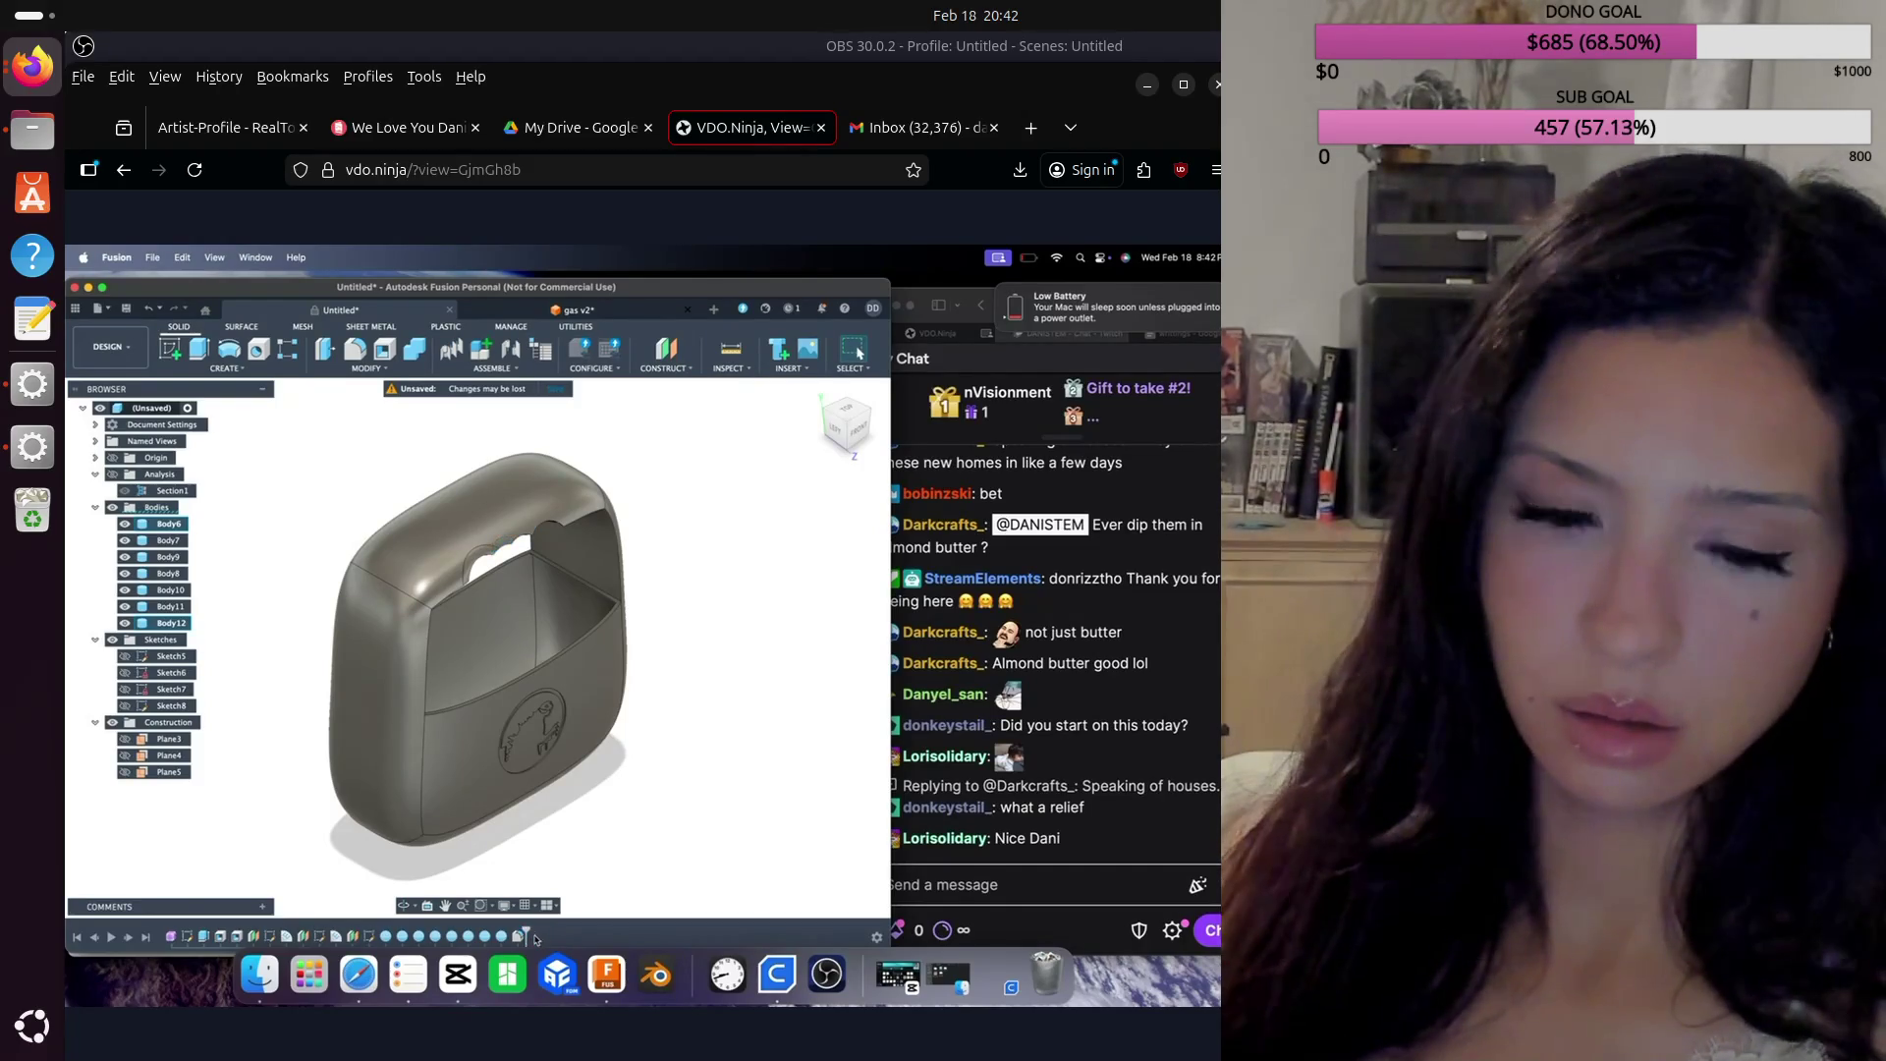
Step: Roll the timeline back to SpherePrimitive6 and delete all later features, including the Sketch8 plane
drag(526, 930, 420, 924)
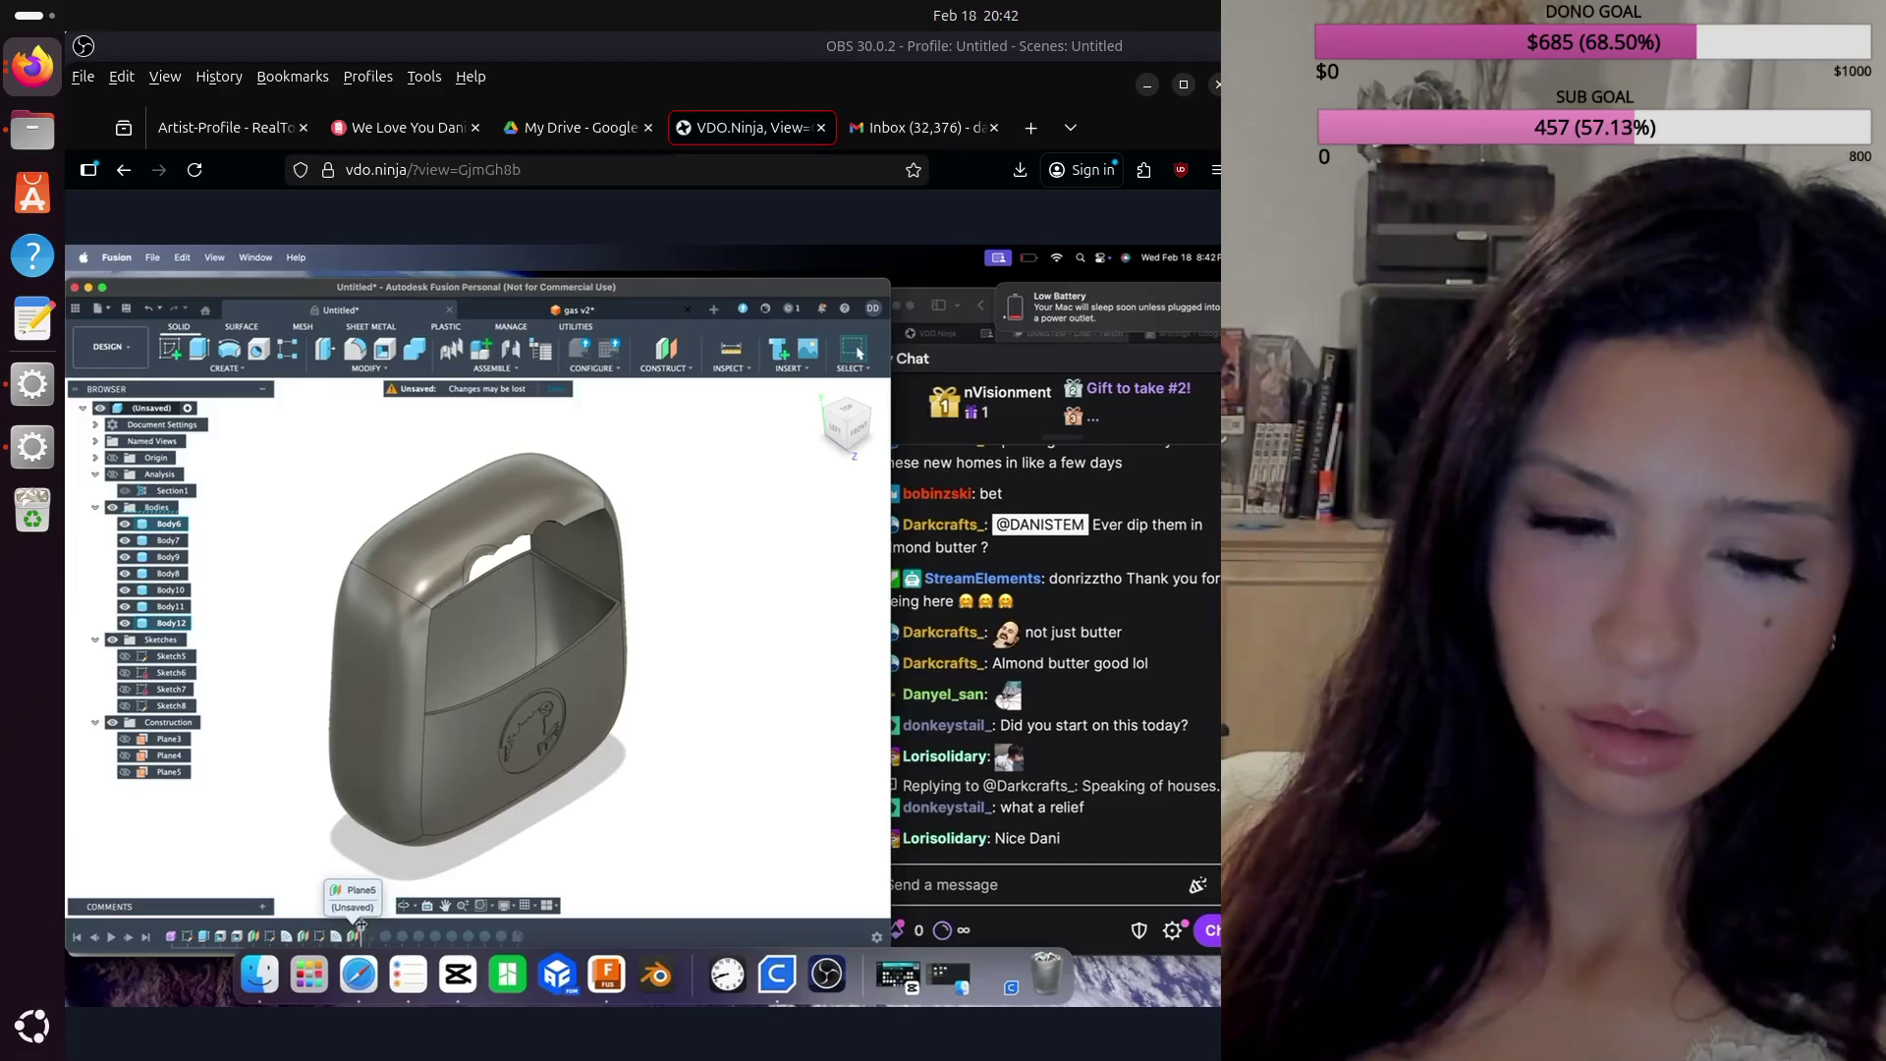
right_click(373, 940)
click(433, 879)
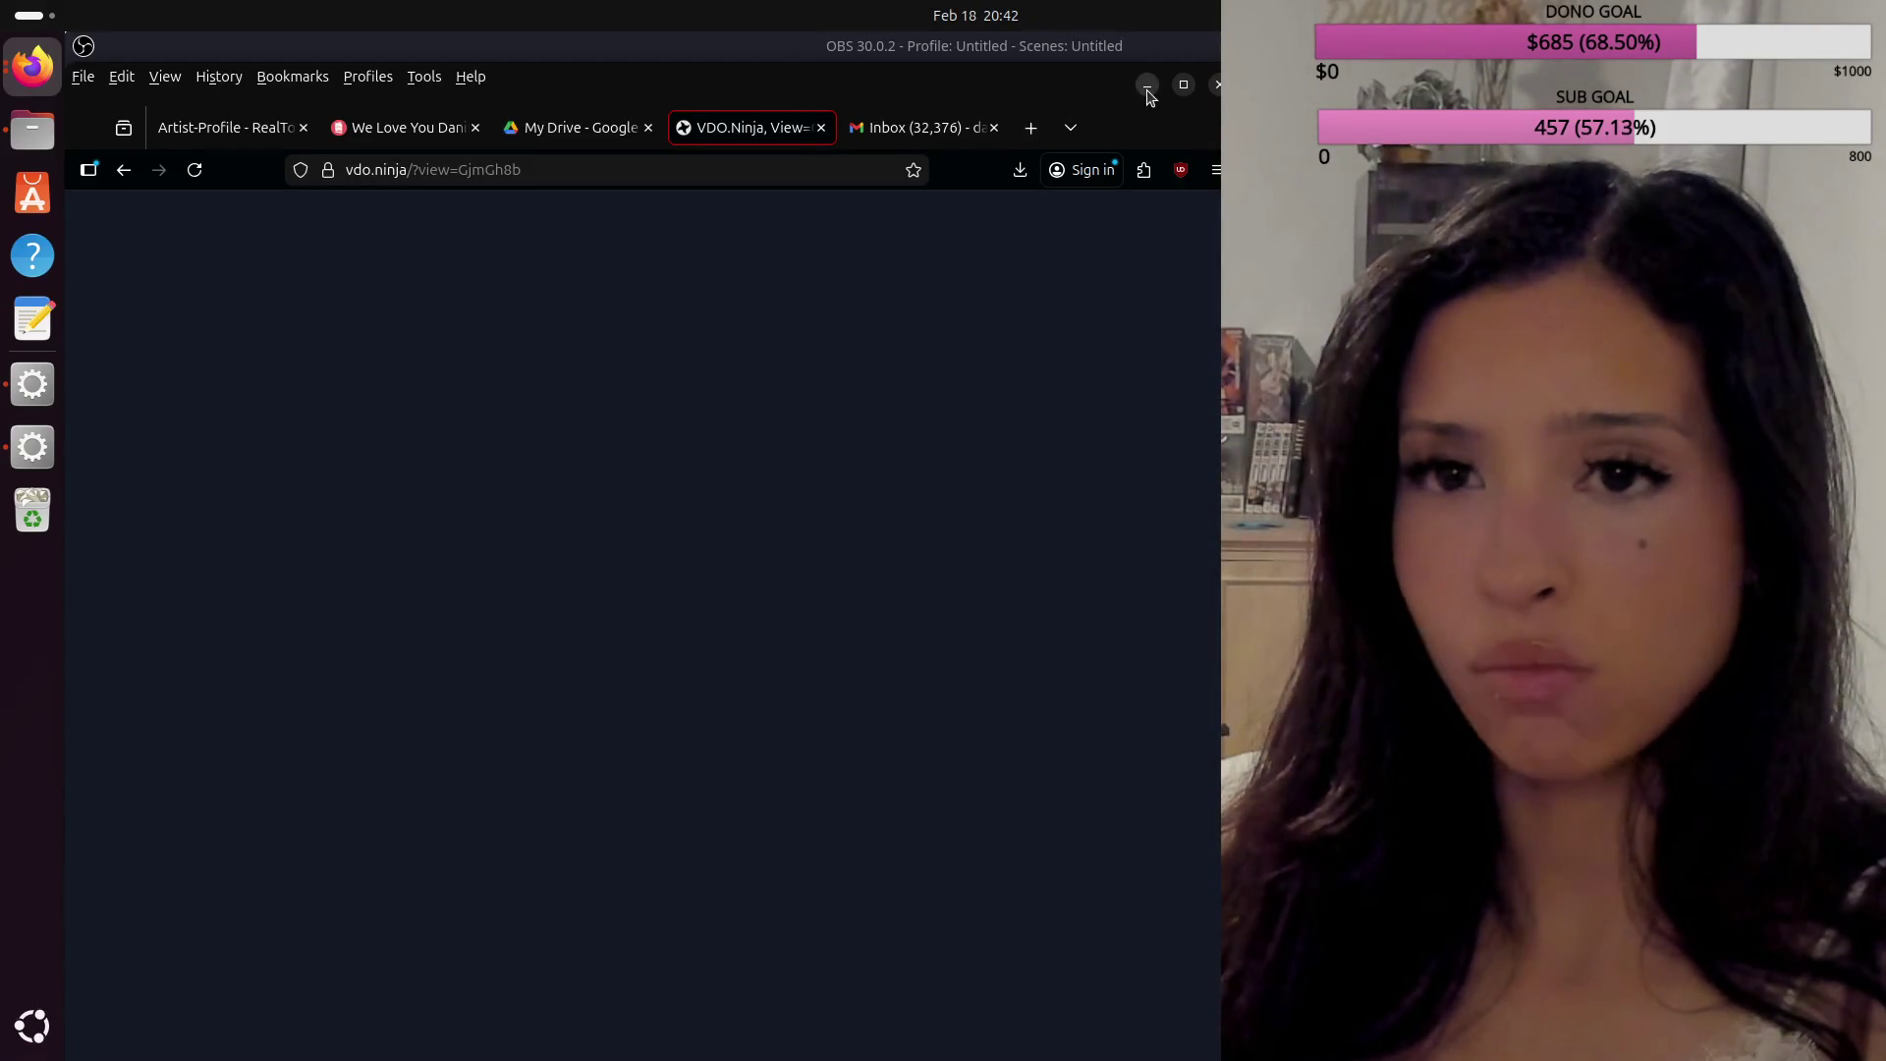
Step: Minimize Firefox to reveal OBS and toggle the Screen Capture (PipeWire) source's visibility
click(1145, 80)
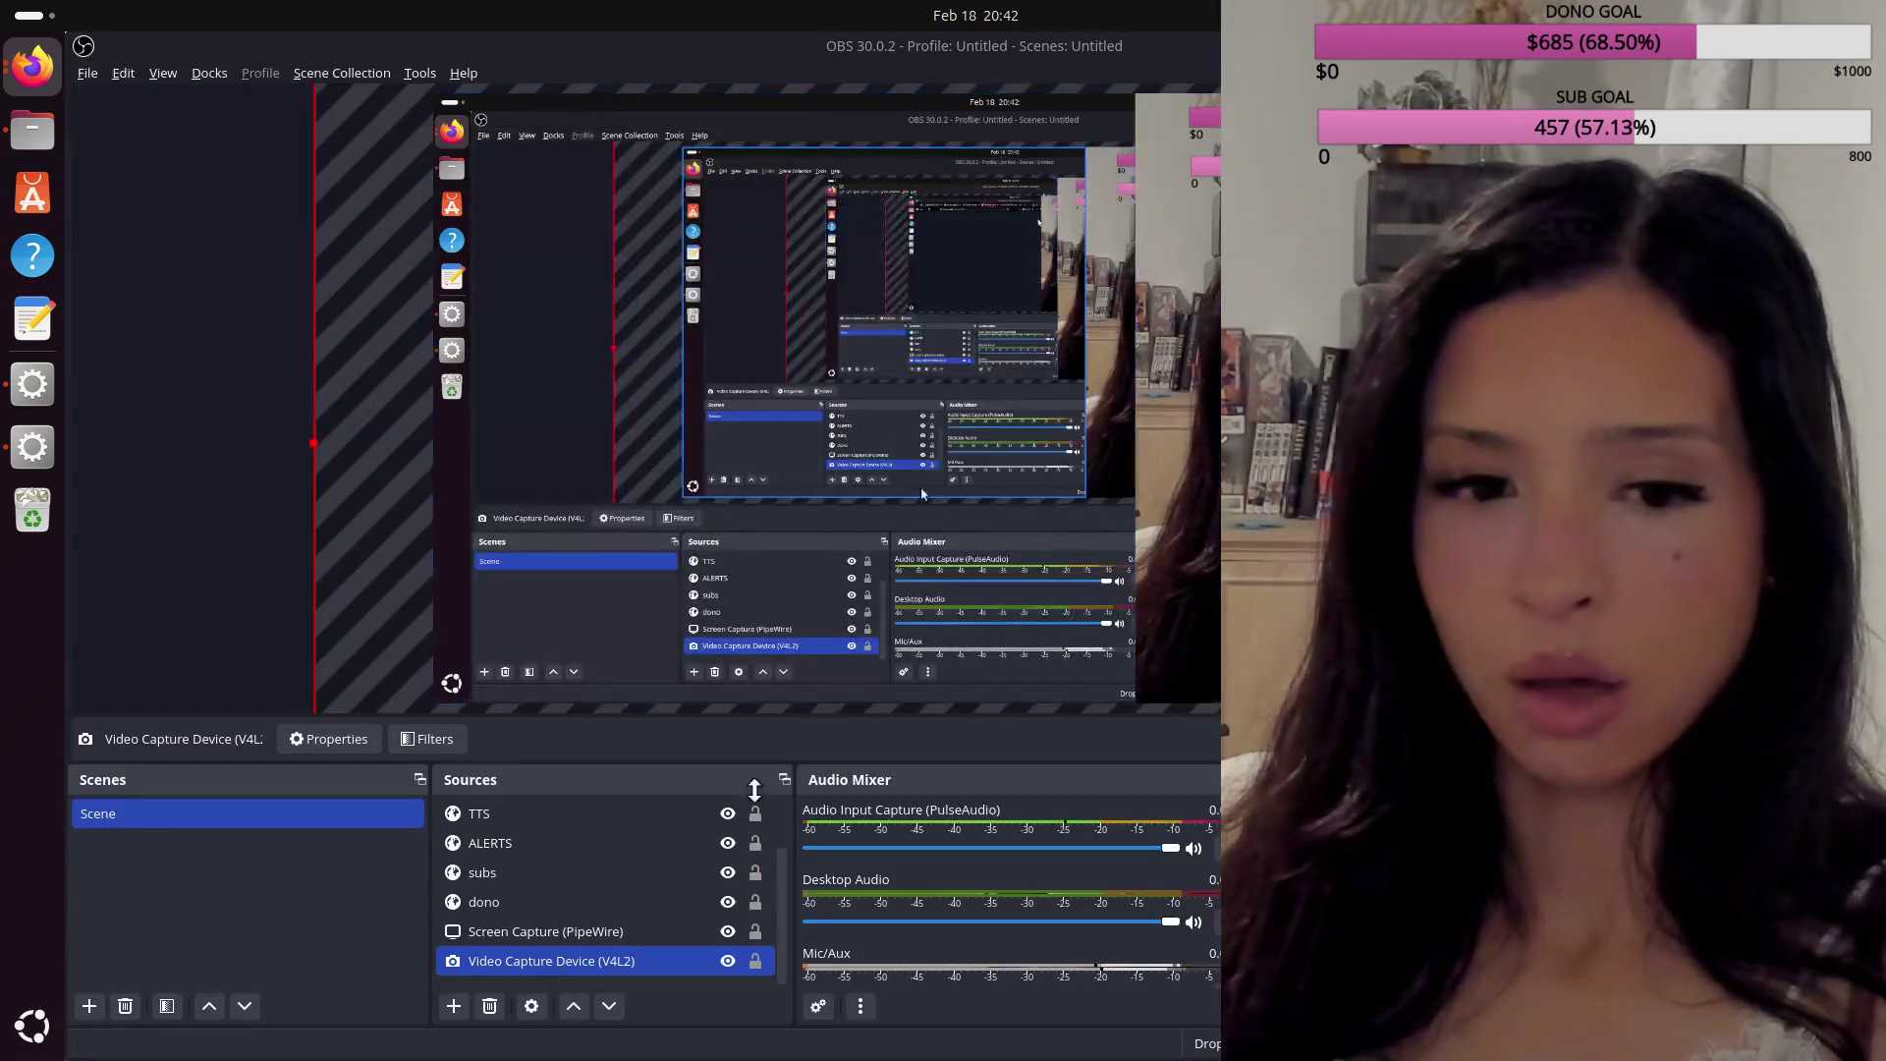
click(728, 932)
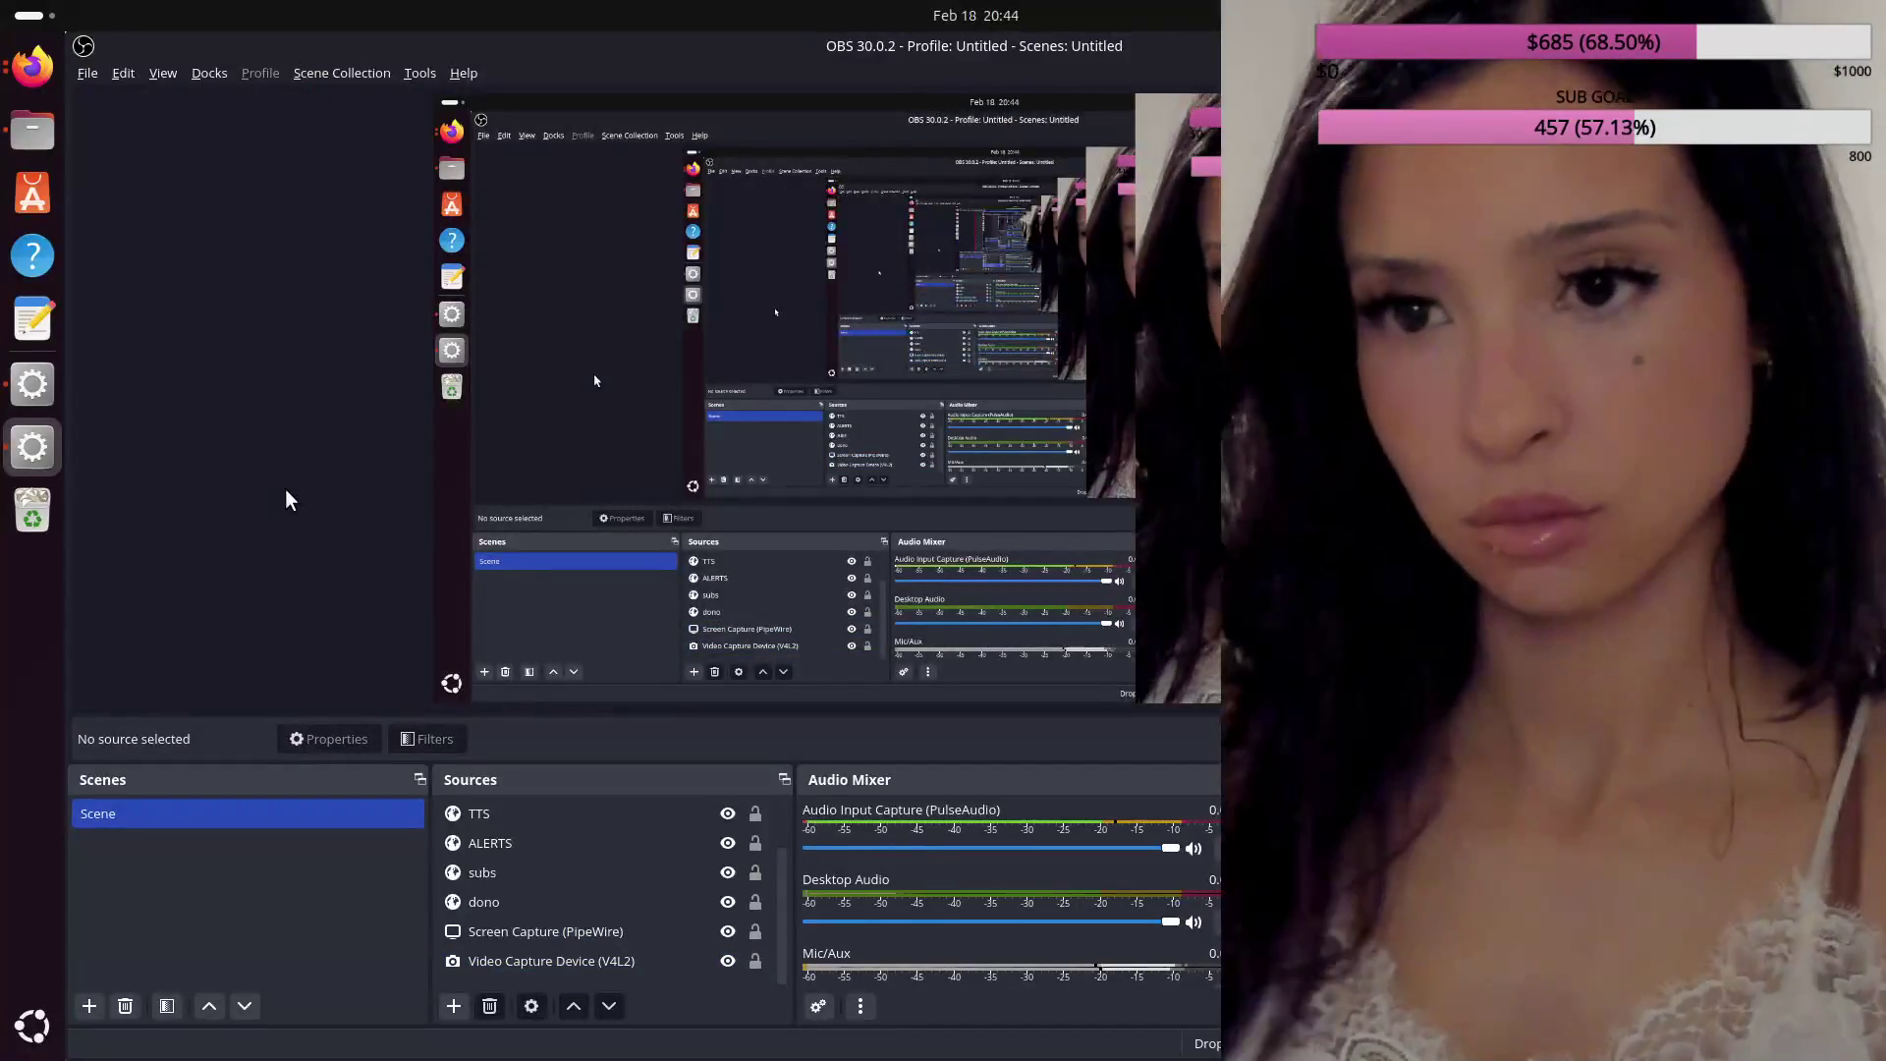
Step: Bring Firefox forward and close the Gmail and Google Drive tabs, confirming the page leave
click(28, 69)
mouse_move(914, 85)
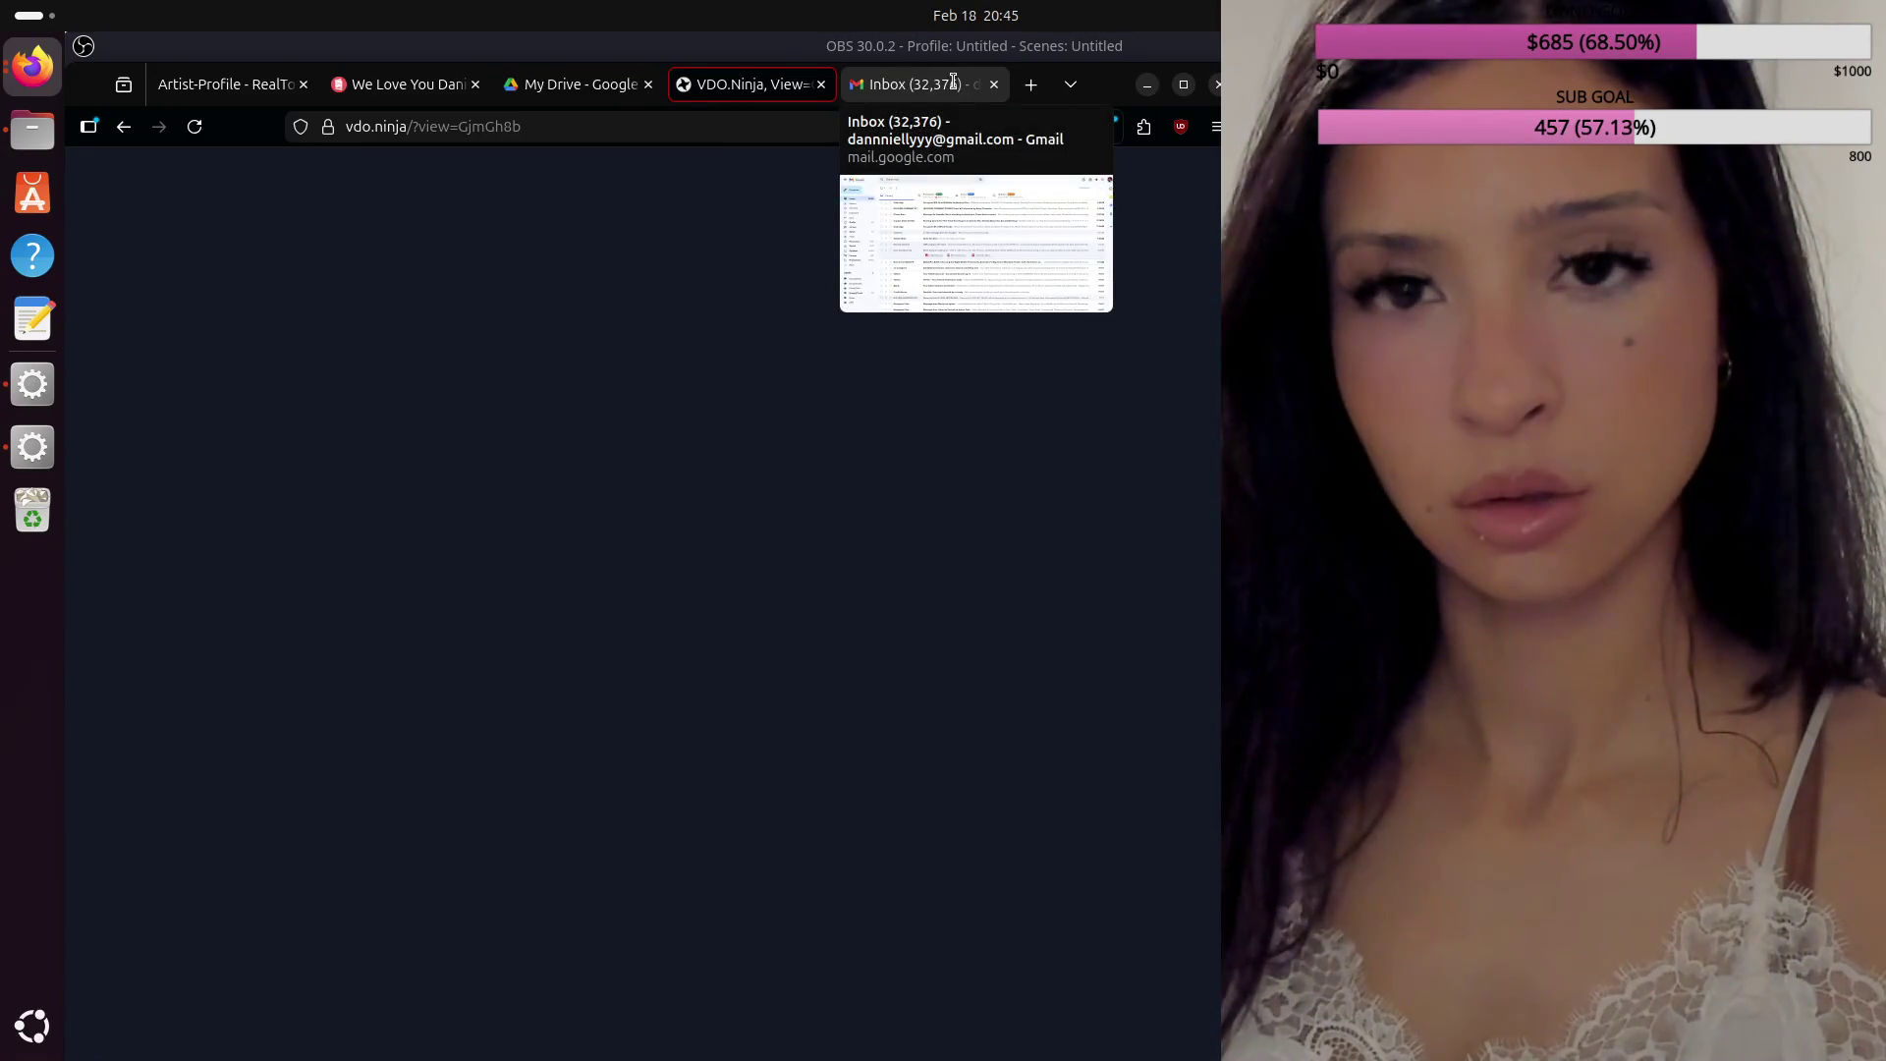
click(992, 85)
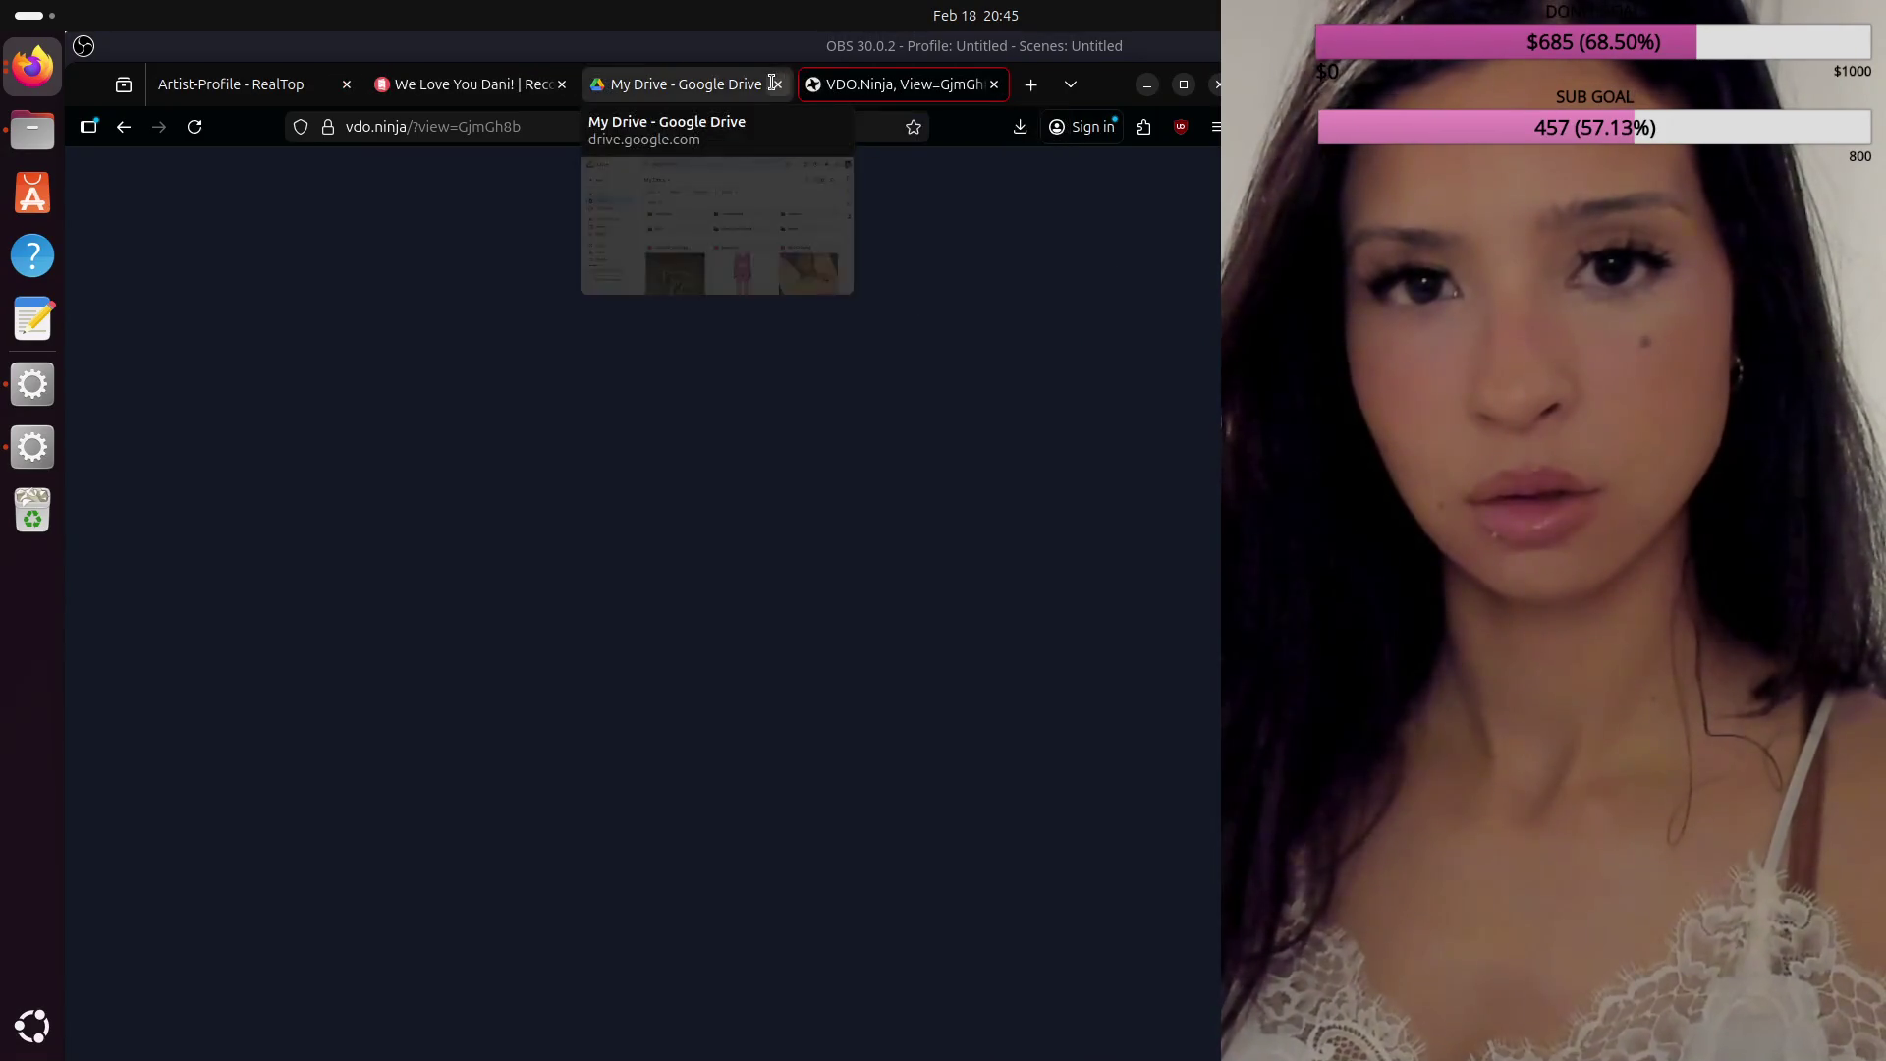
click(688, 85)
click(841, 651)
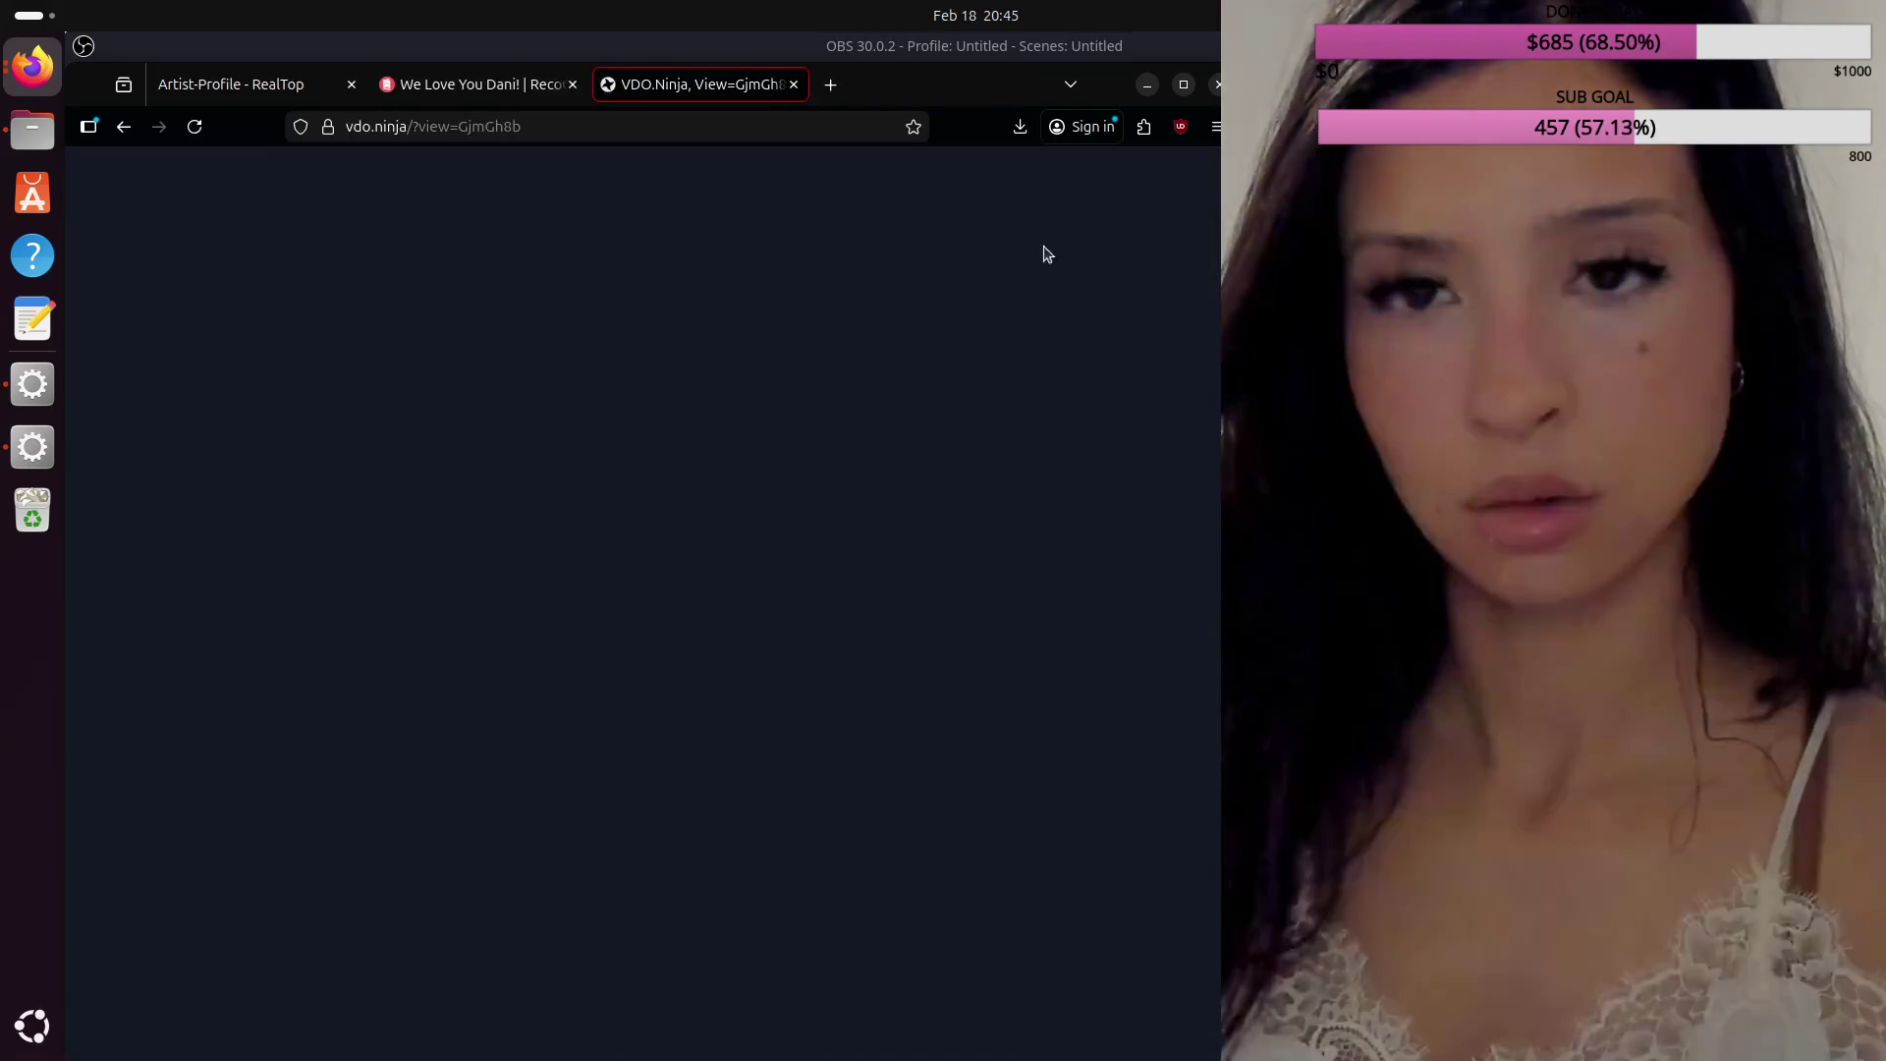
Step: Google 'az state governor' in a new tab
click(831, 85)
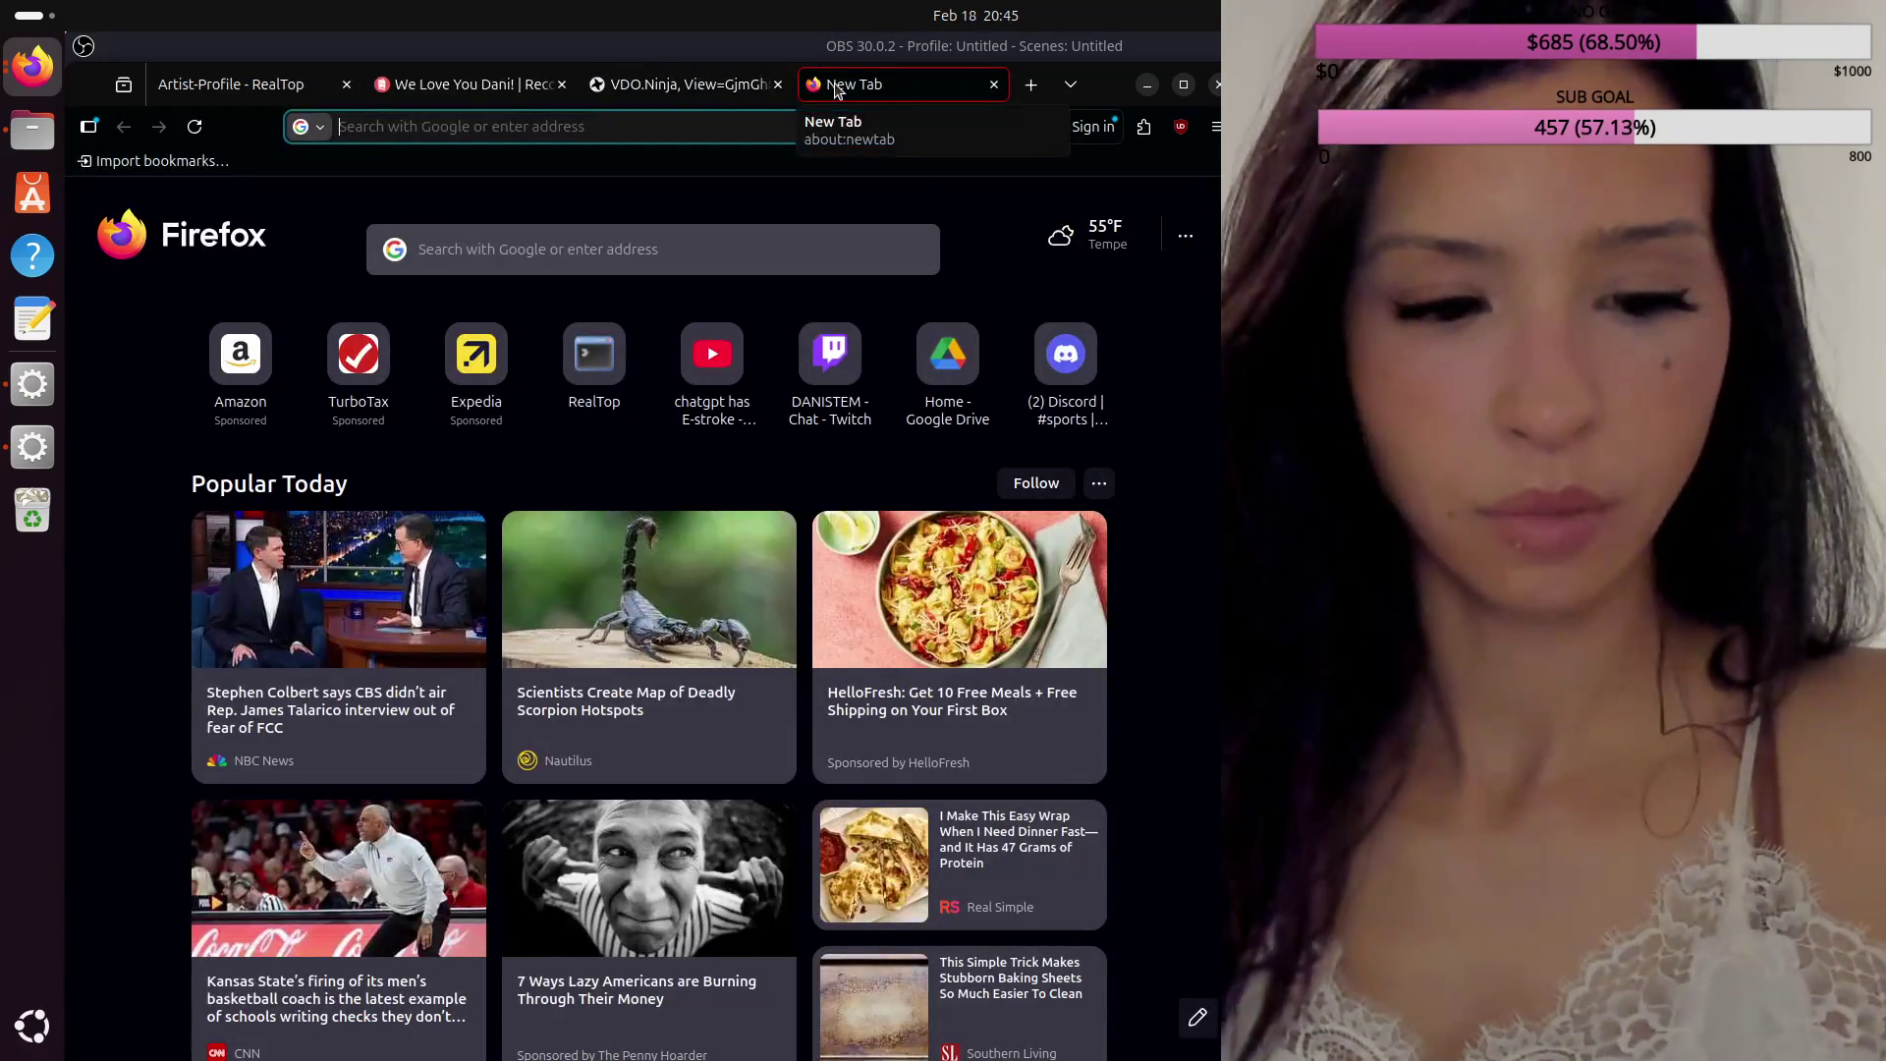
text(az state g)
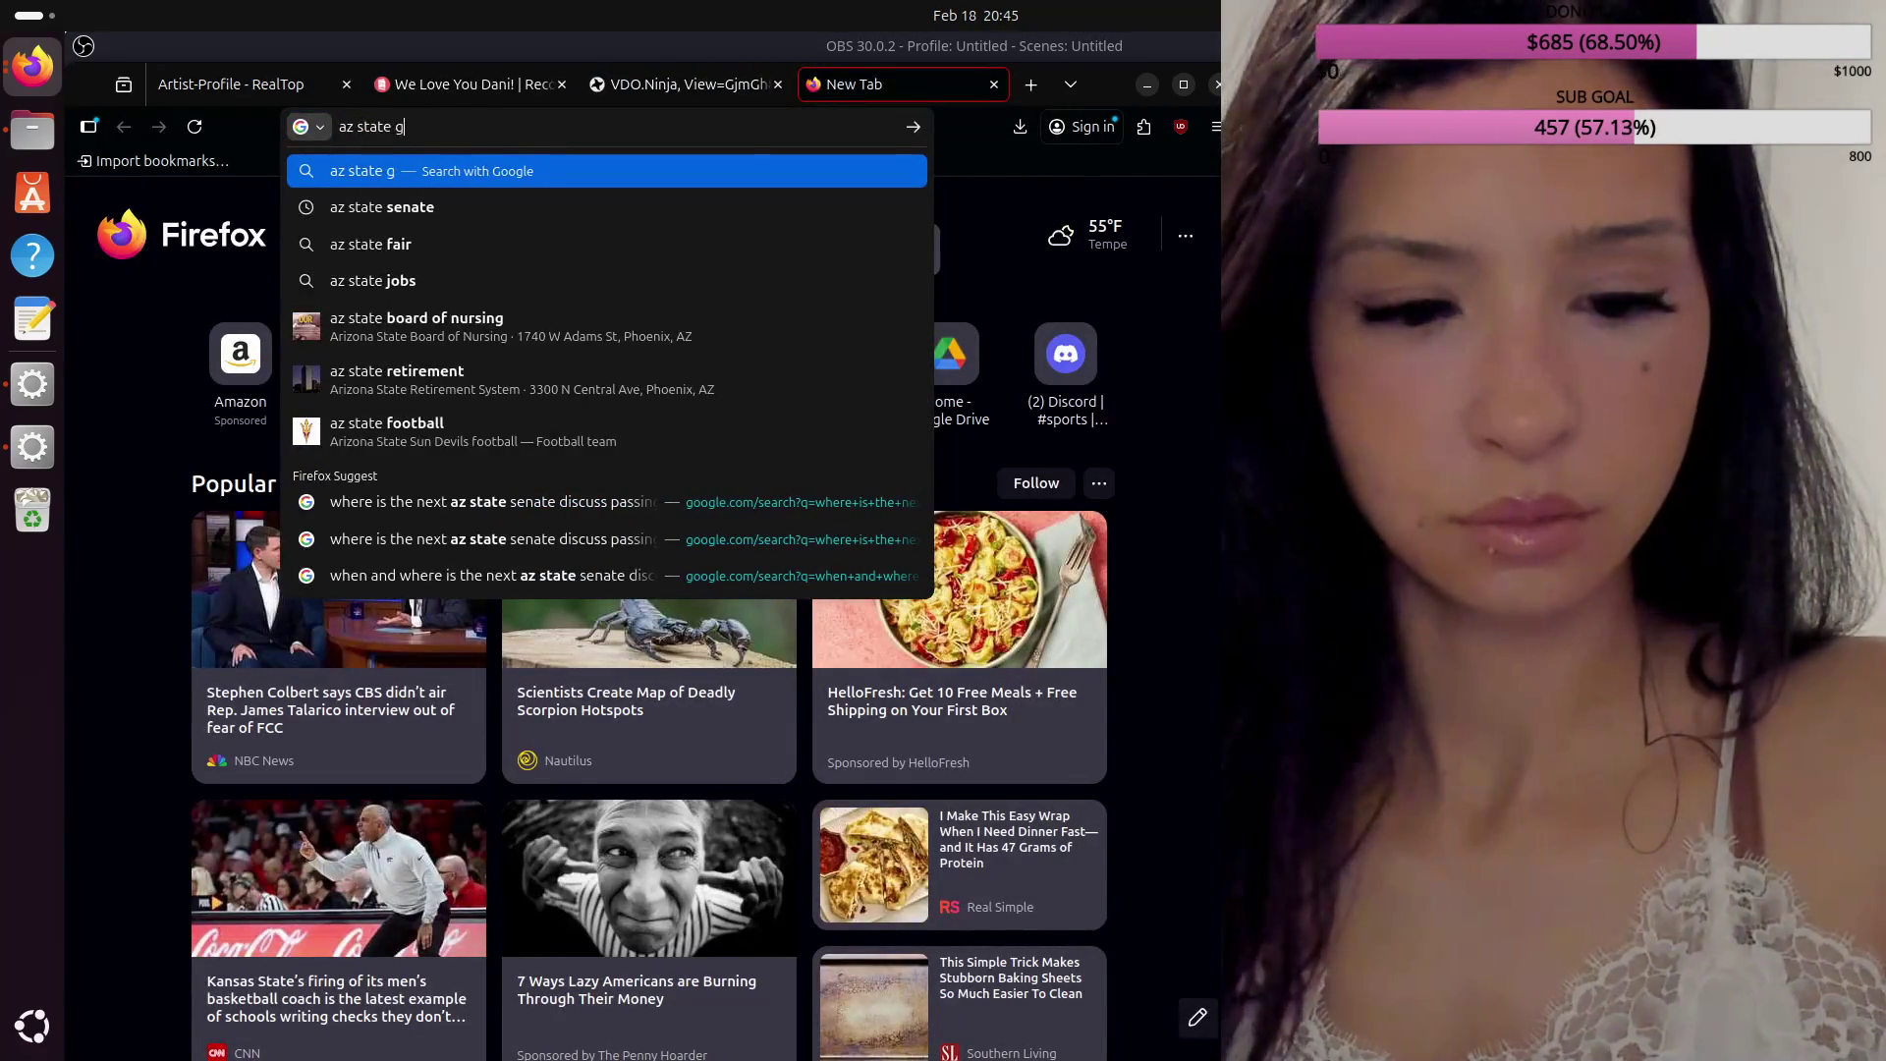
text(overnor)
key(Escape)
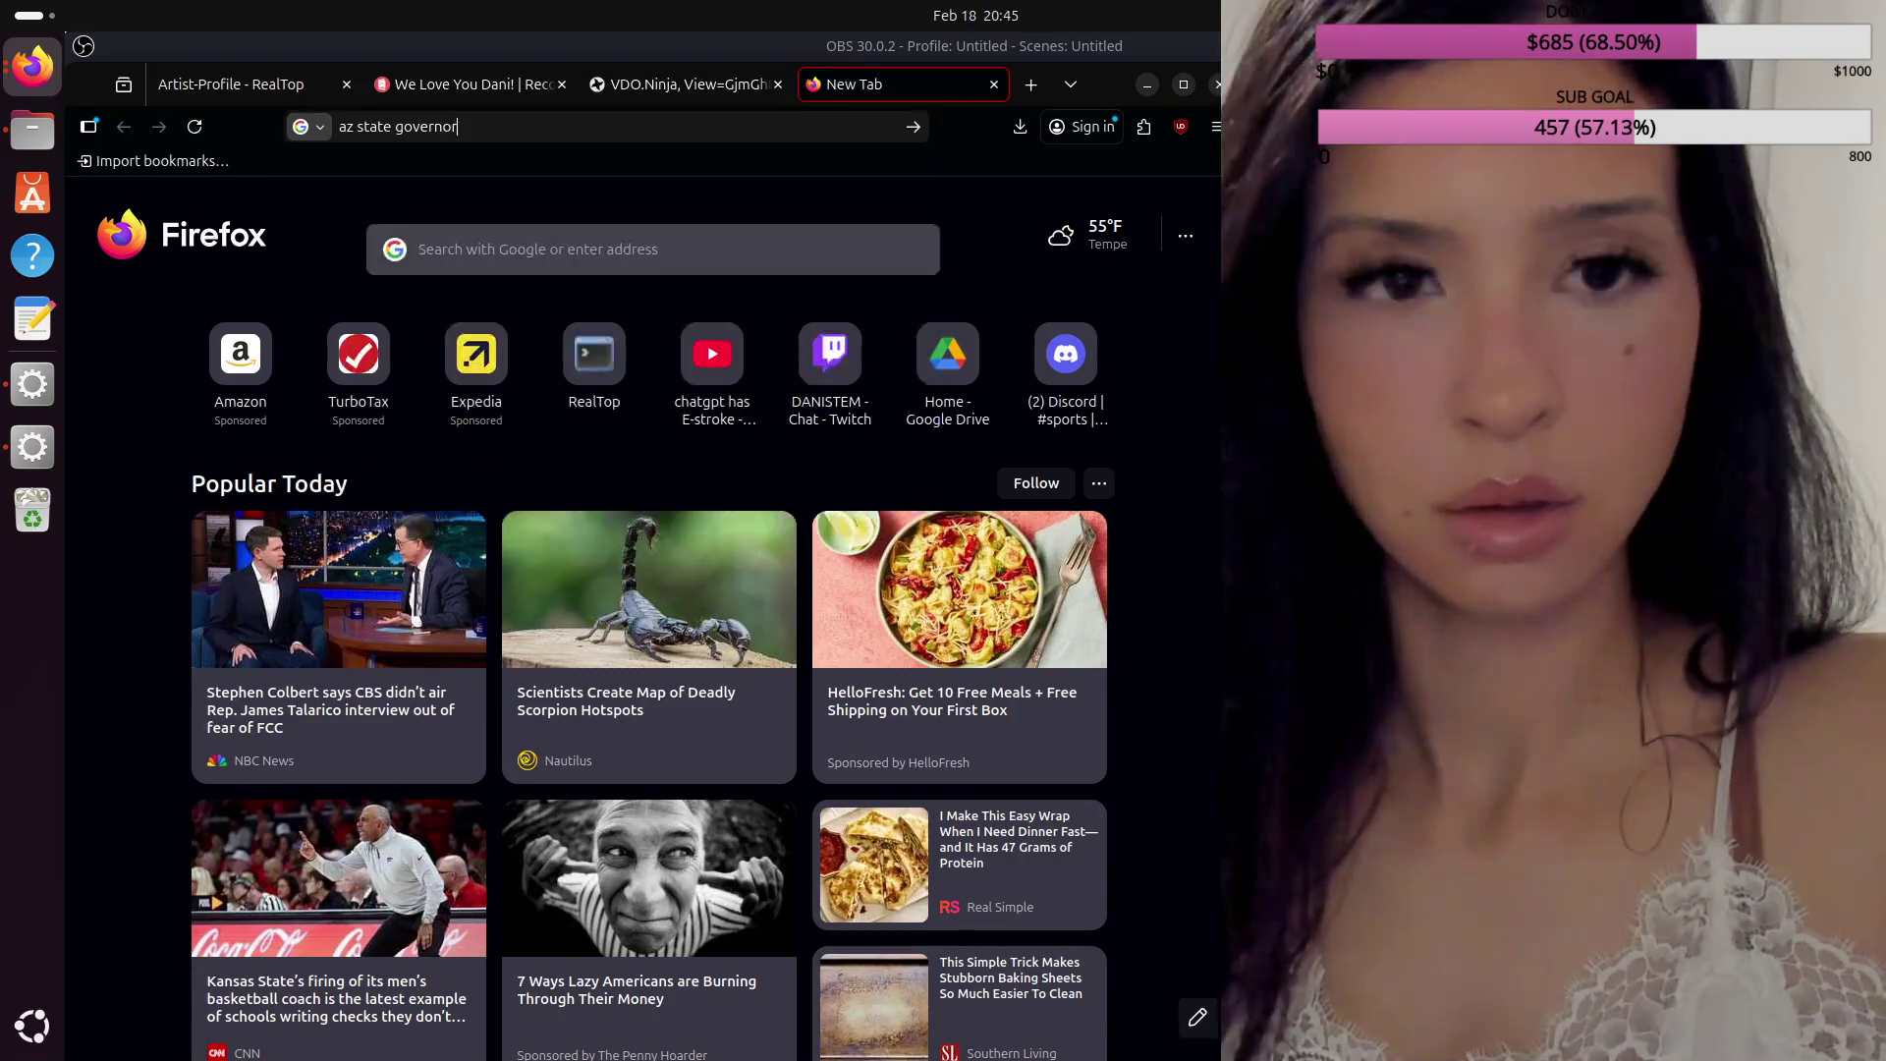
key(Return)
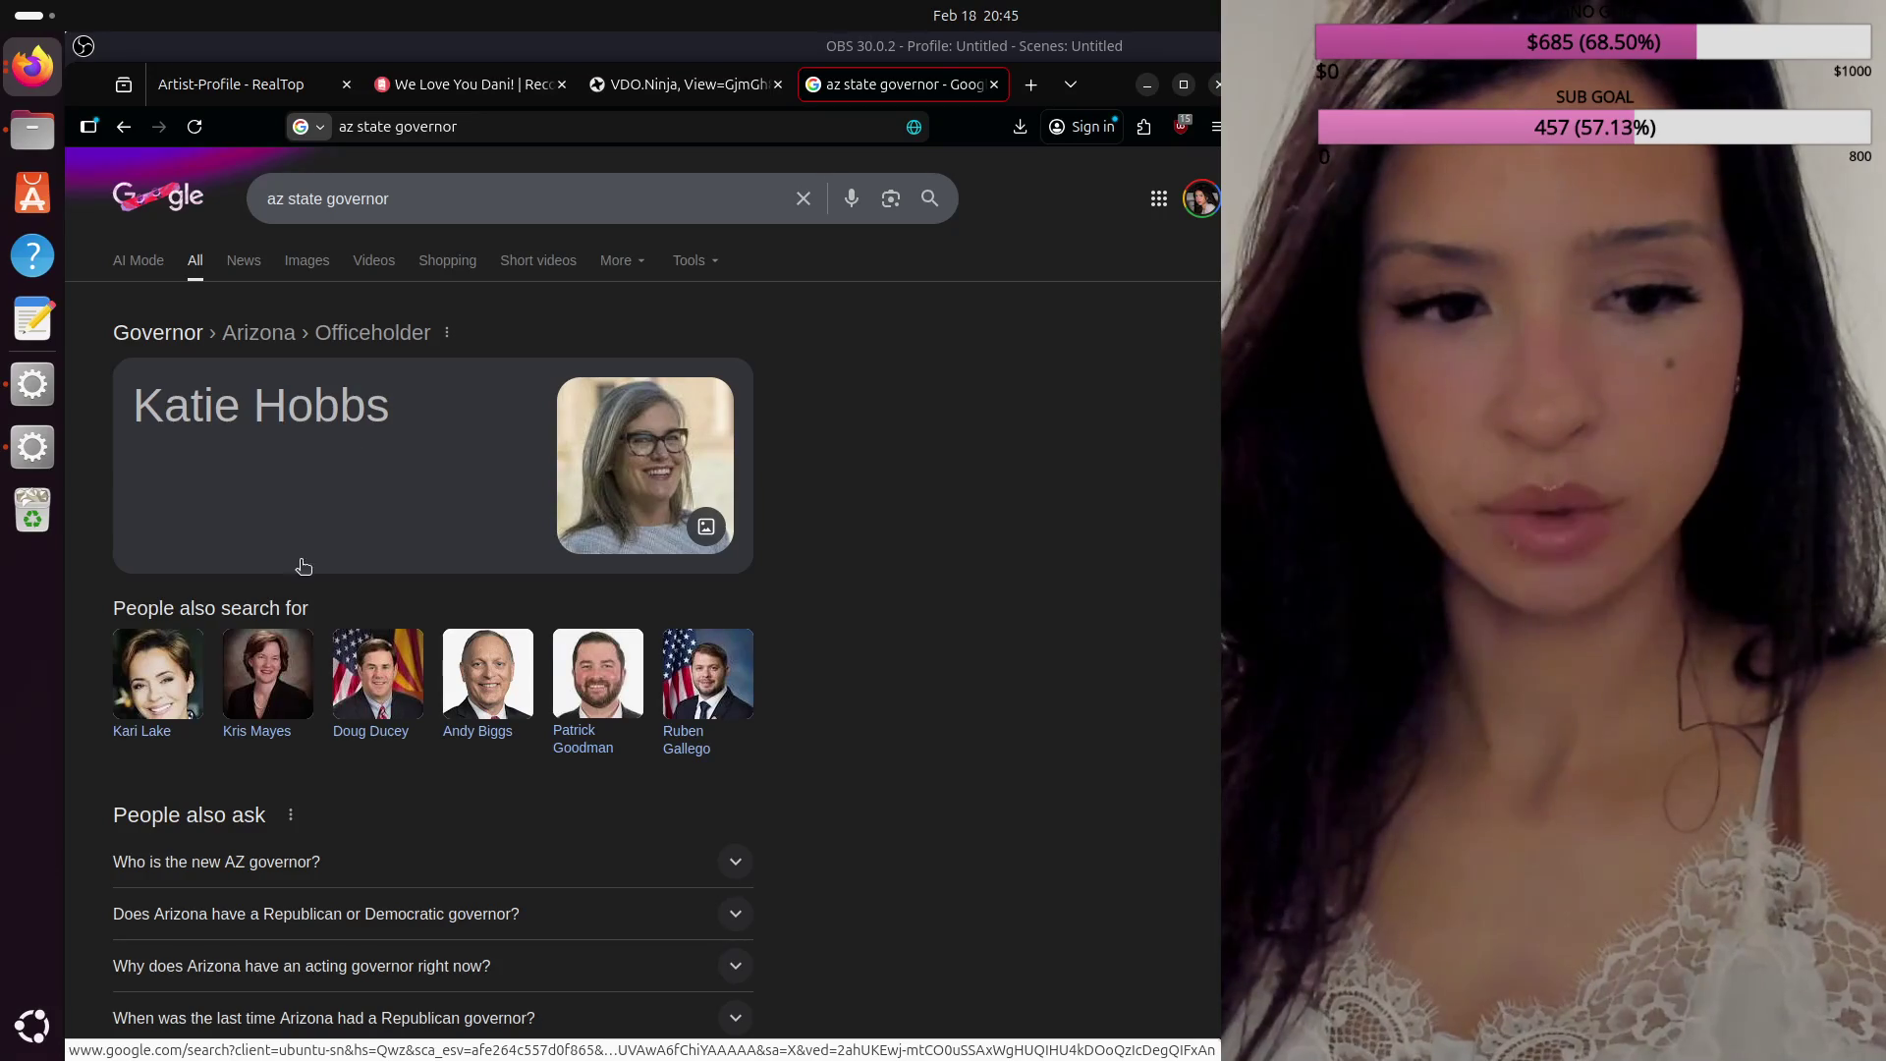
Step: Expand and collapse the 'Who is the new AZ governor?' answer, then return to OBS
click(739, 862)
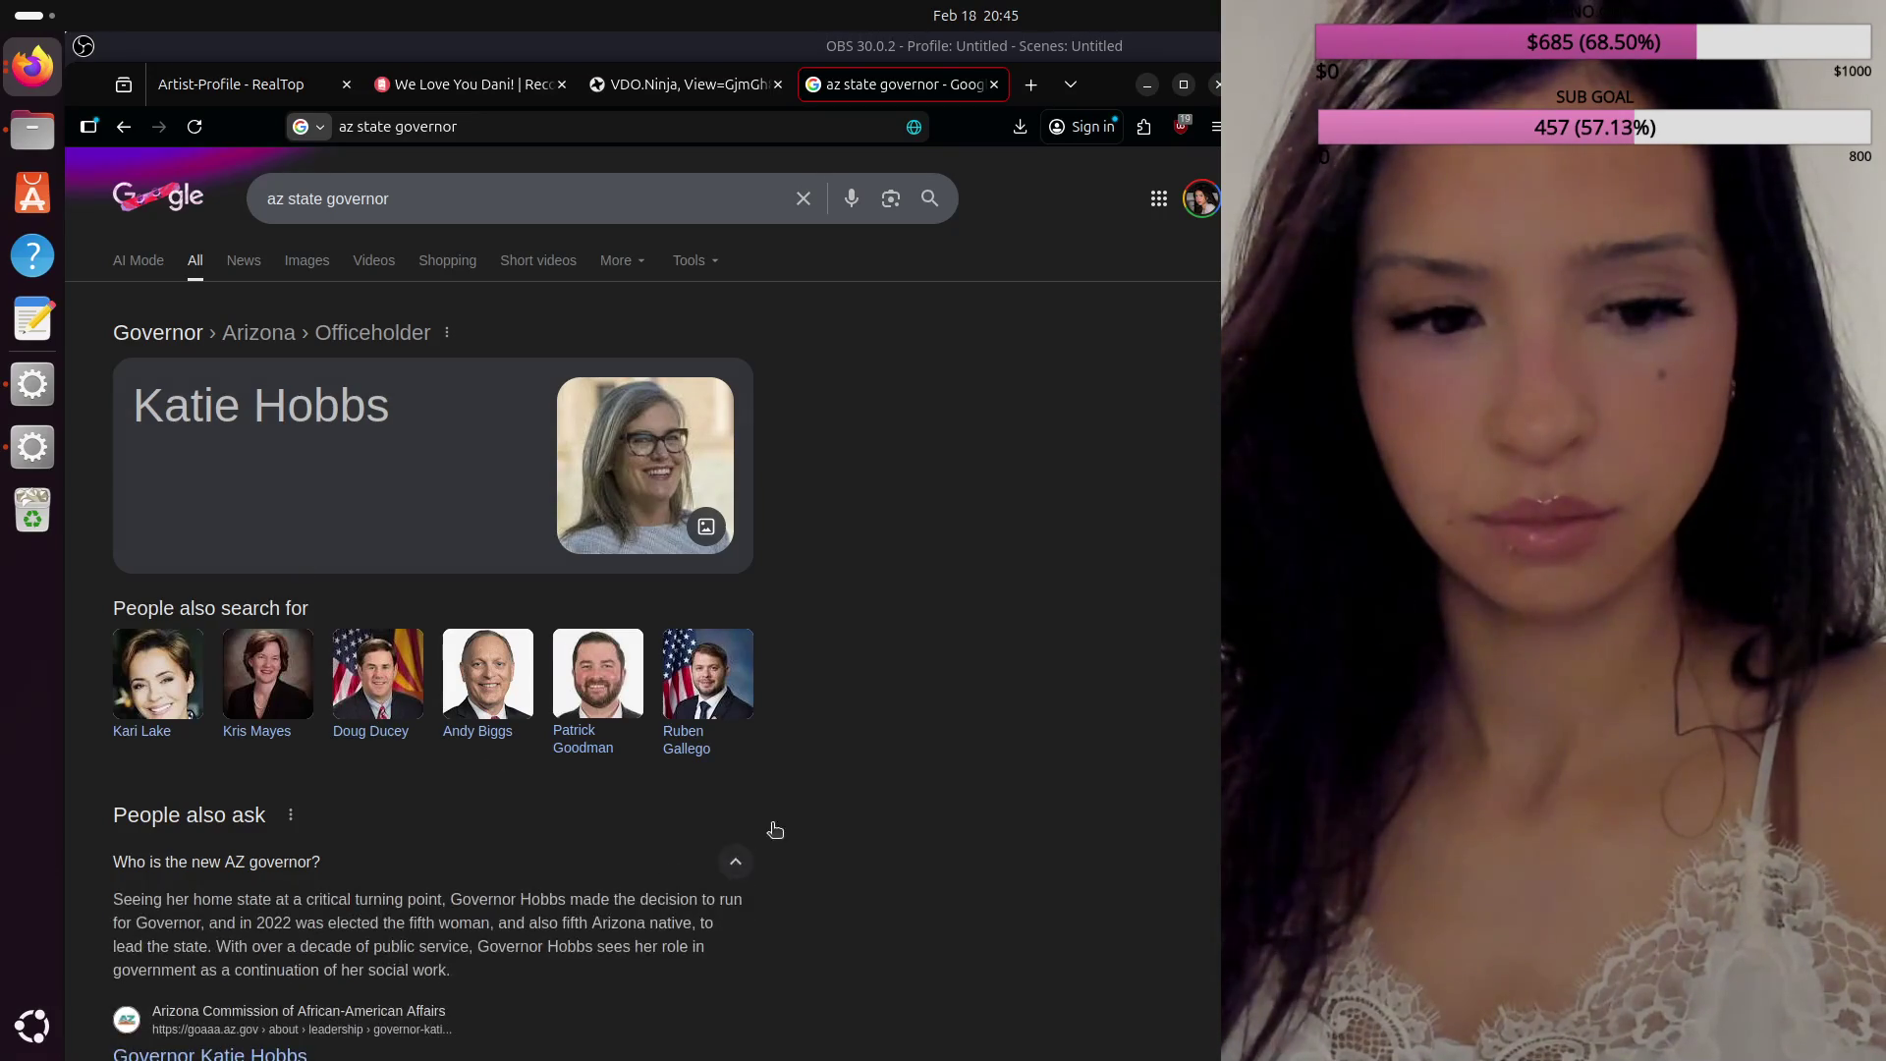
scroll(791, 812, down, 4)
click(757, 458)
scroll(781, 503, up, 4)
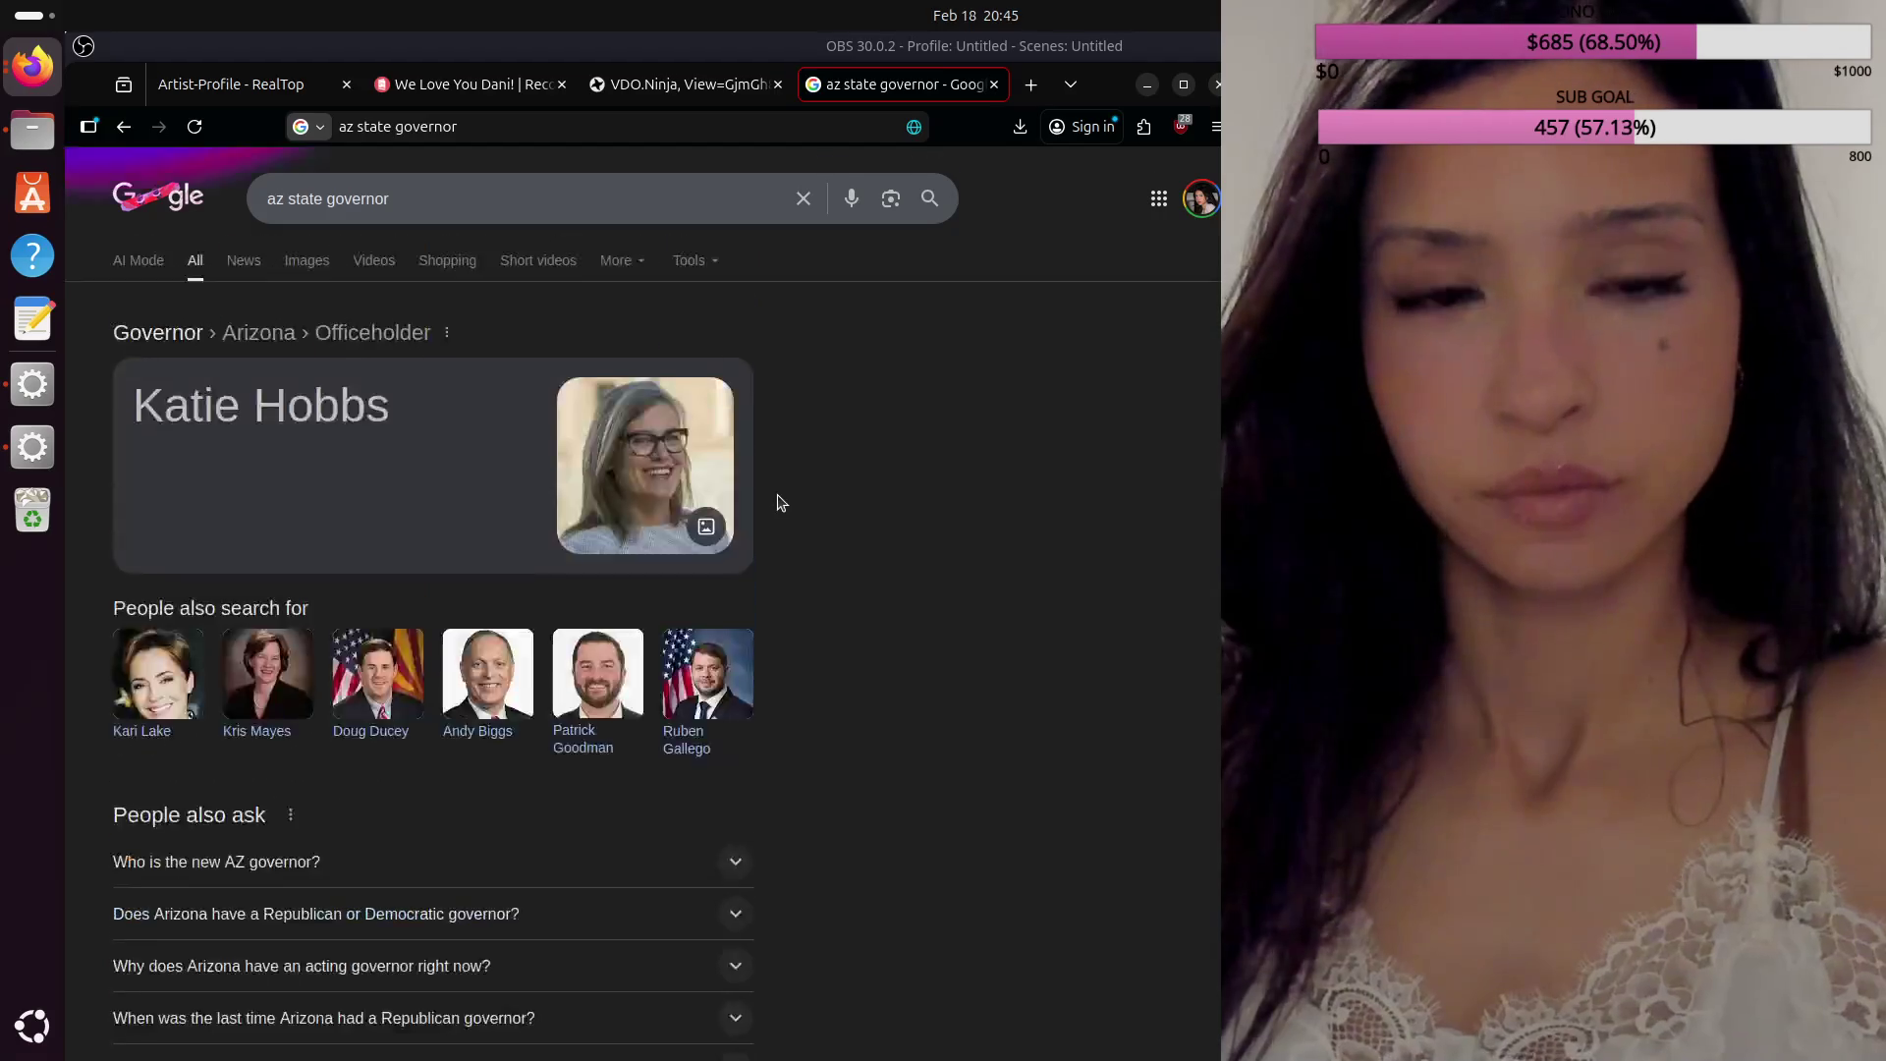
key(alt+Tab)
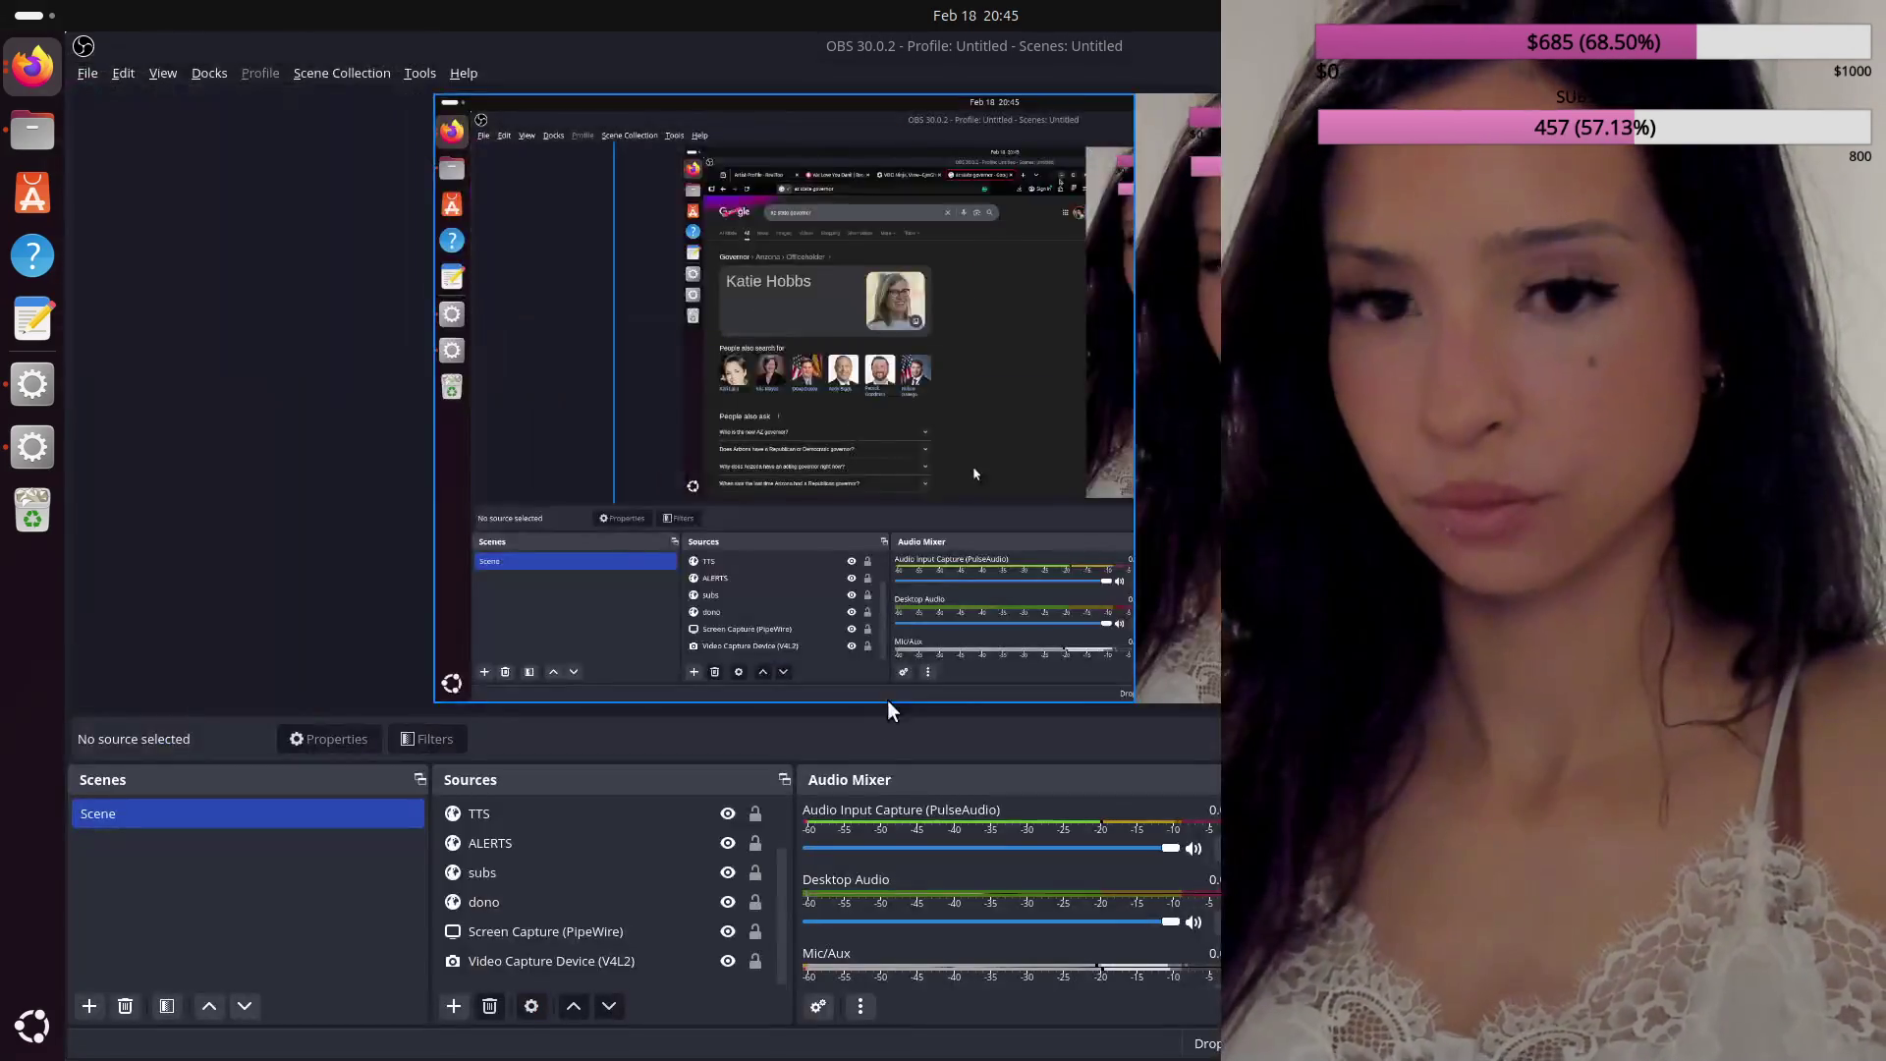
Step: Toggle the screen capture's visibility, select the Video Capture Device source, and bring Firefox forward
click(728, 931)
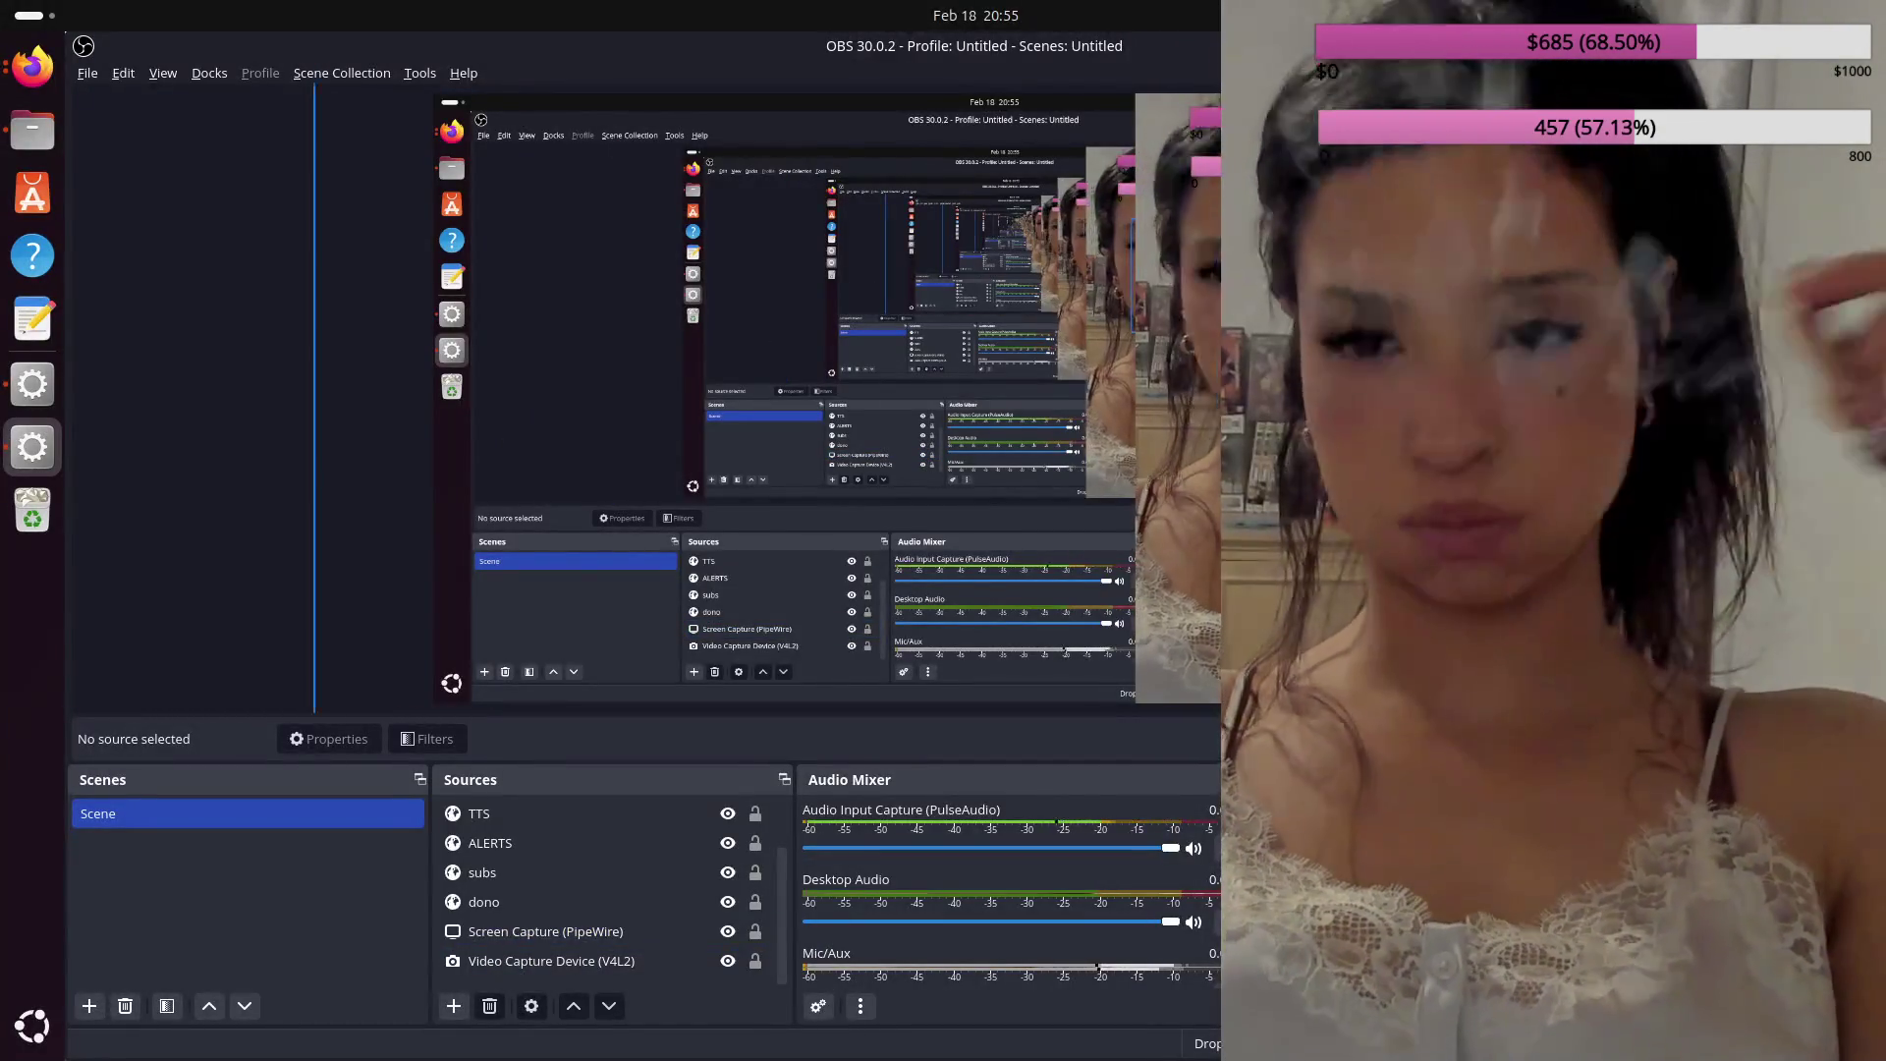
click(550, 961)
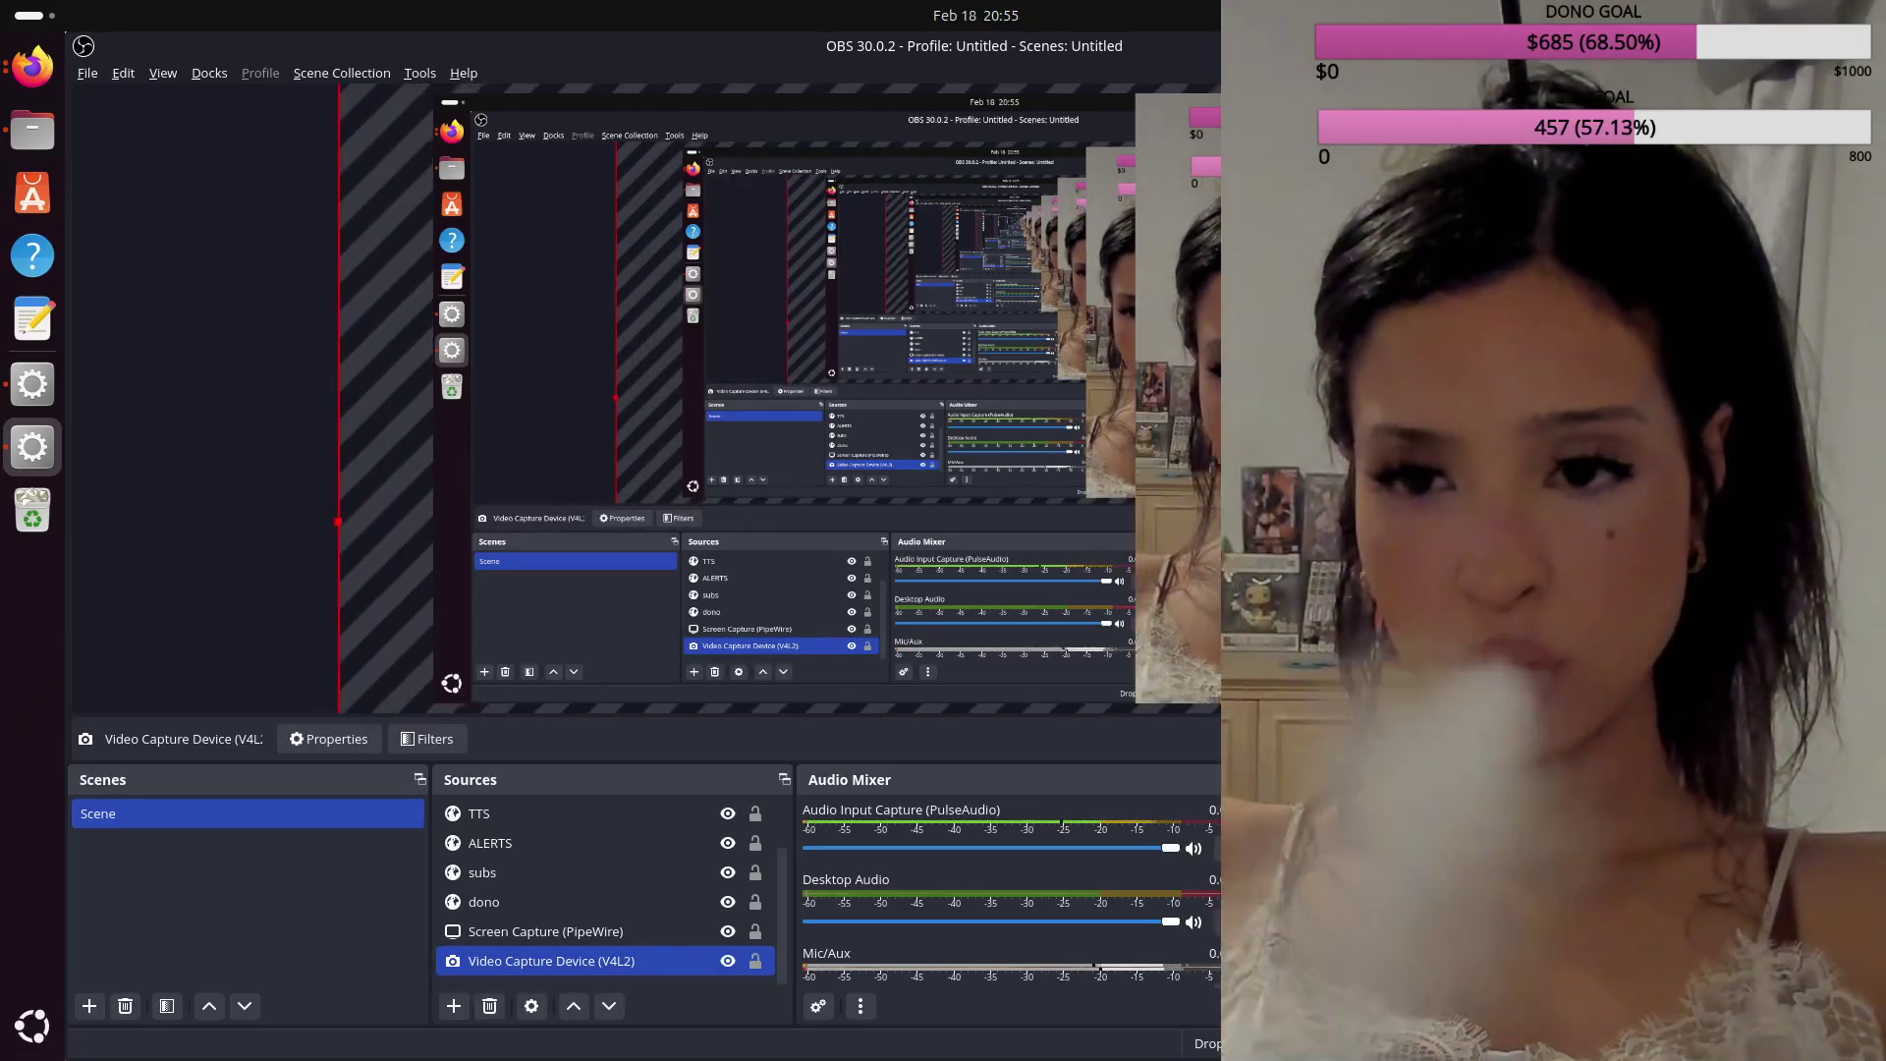
click(33, 65)
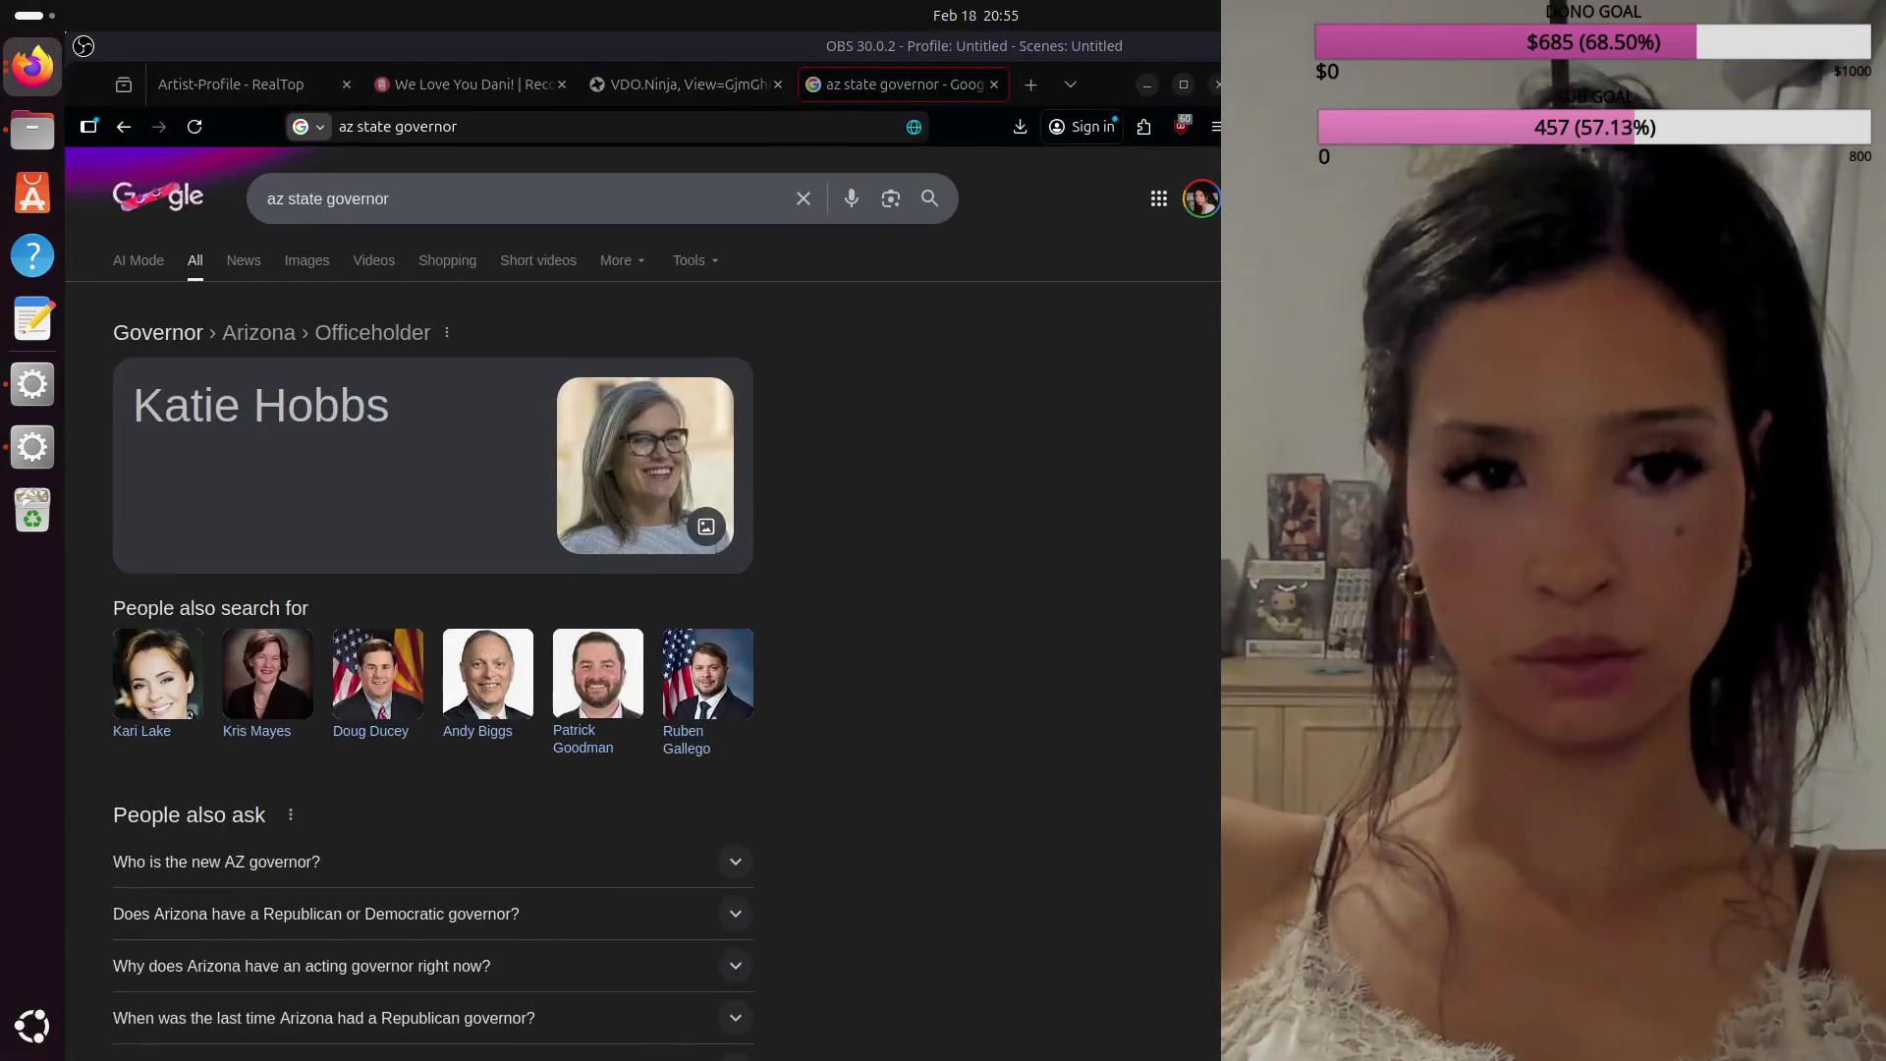
Step: Filter the governor results to Videos and open the 'chatgpt has E-stroke' YouTube Short
click(392, 273)
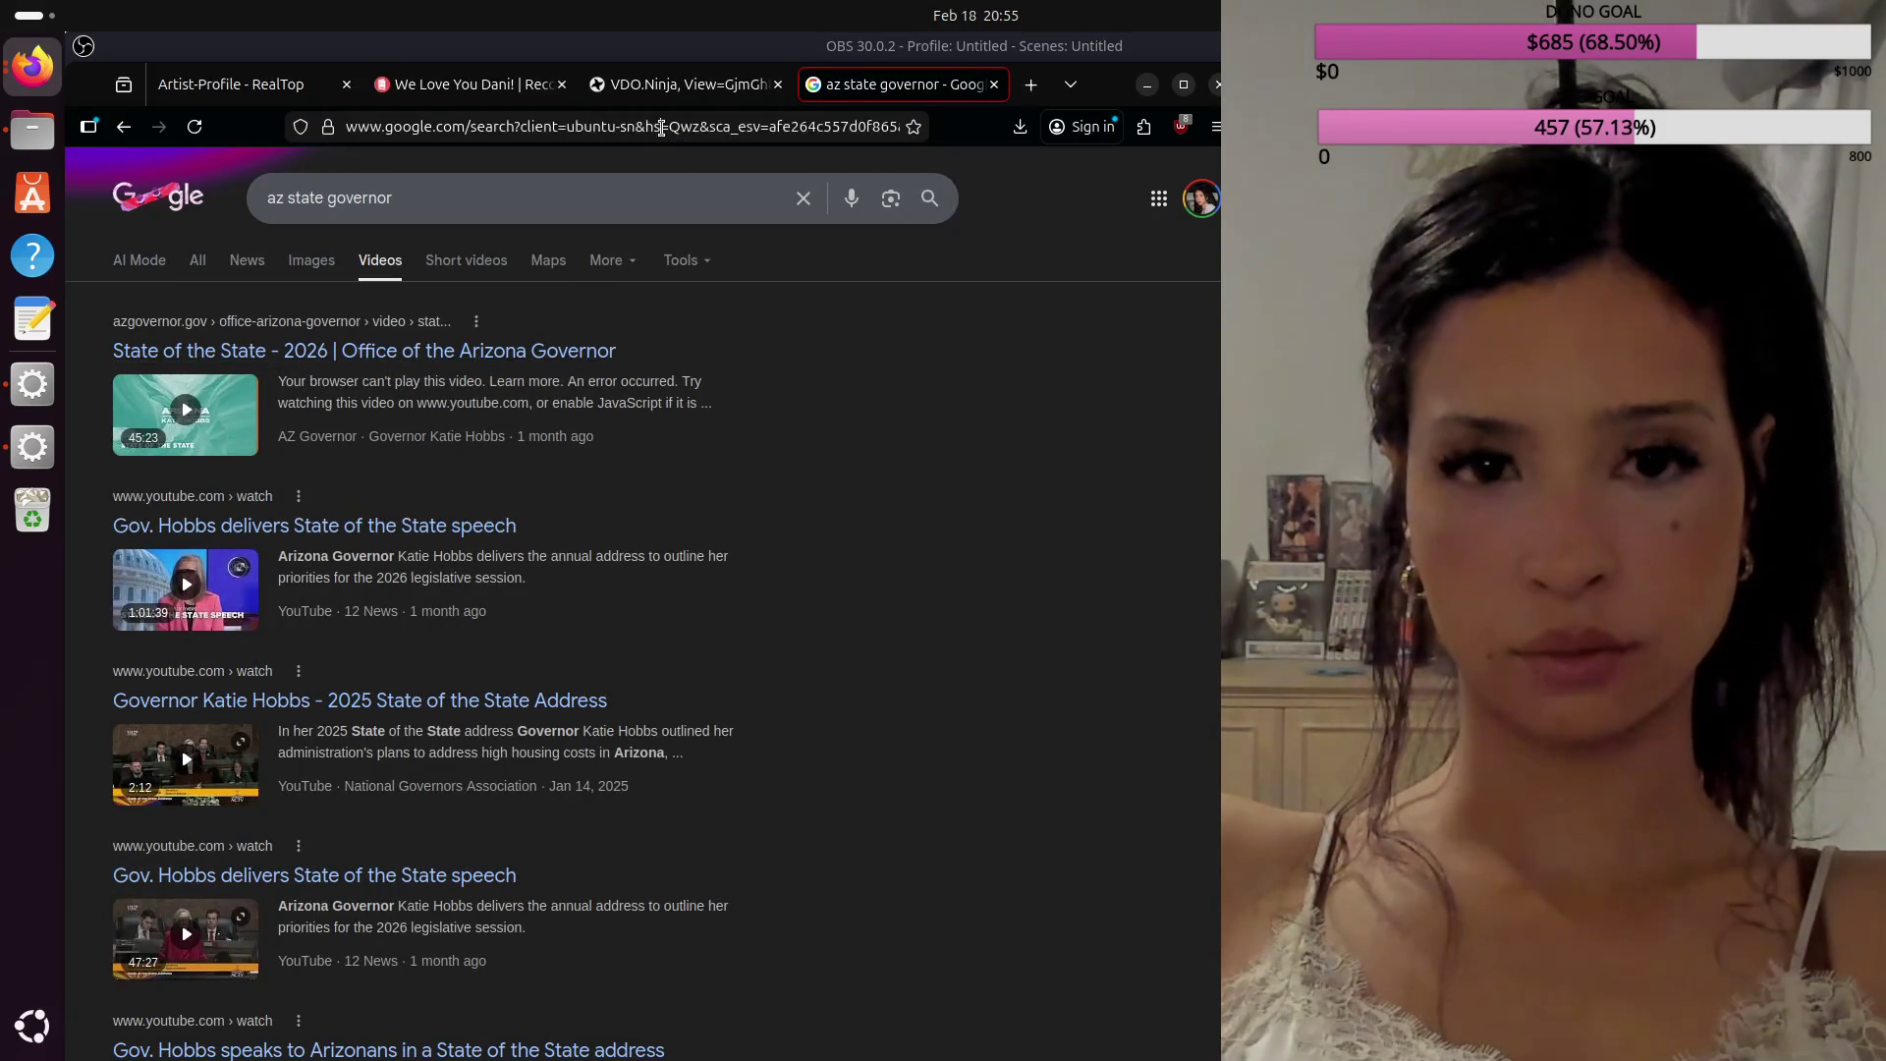
click(662, 128)
click(565, 199)
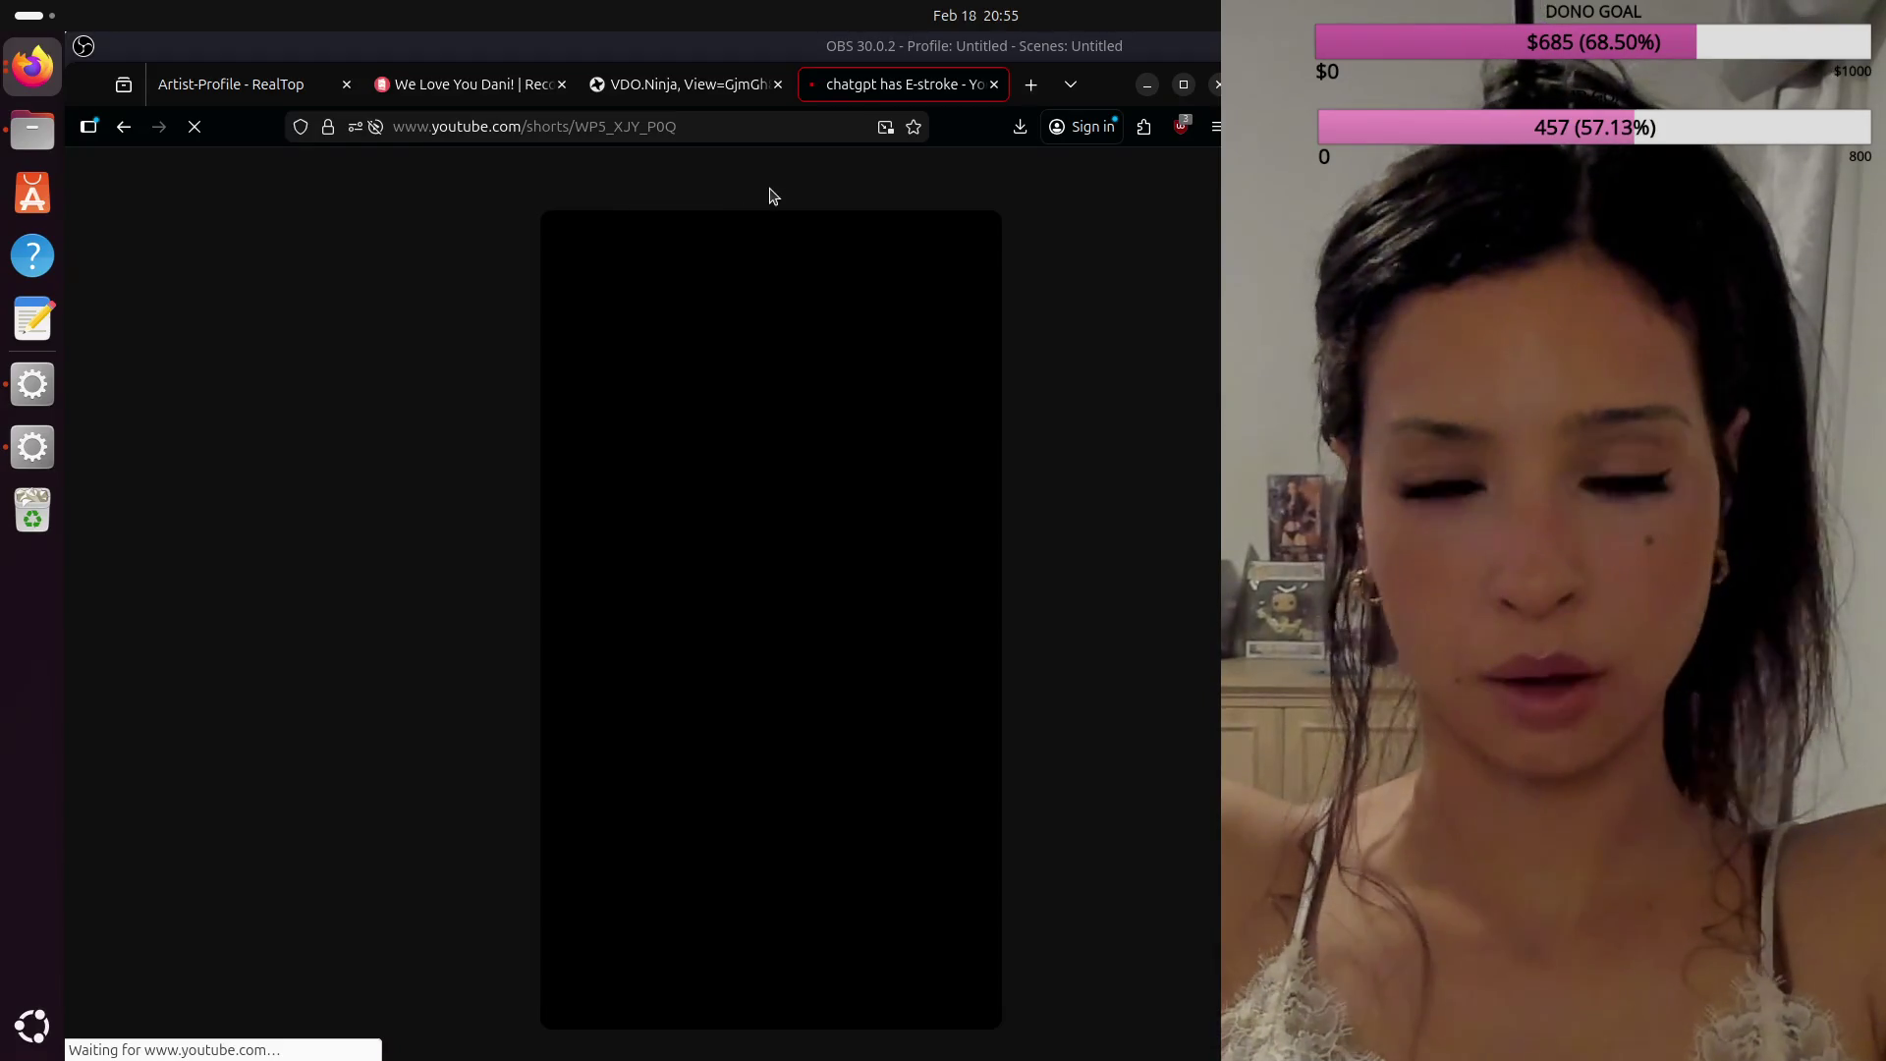
click(745, 174)
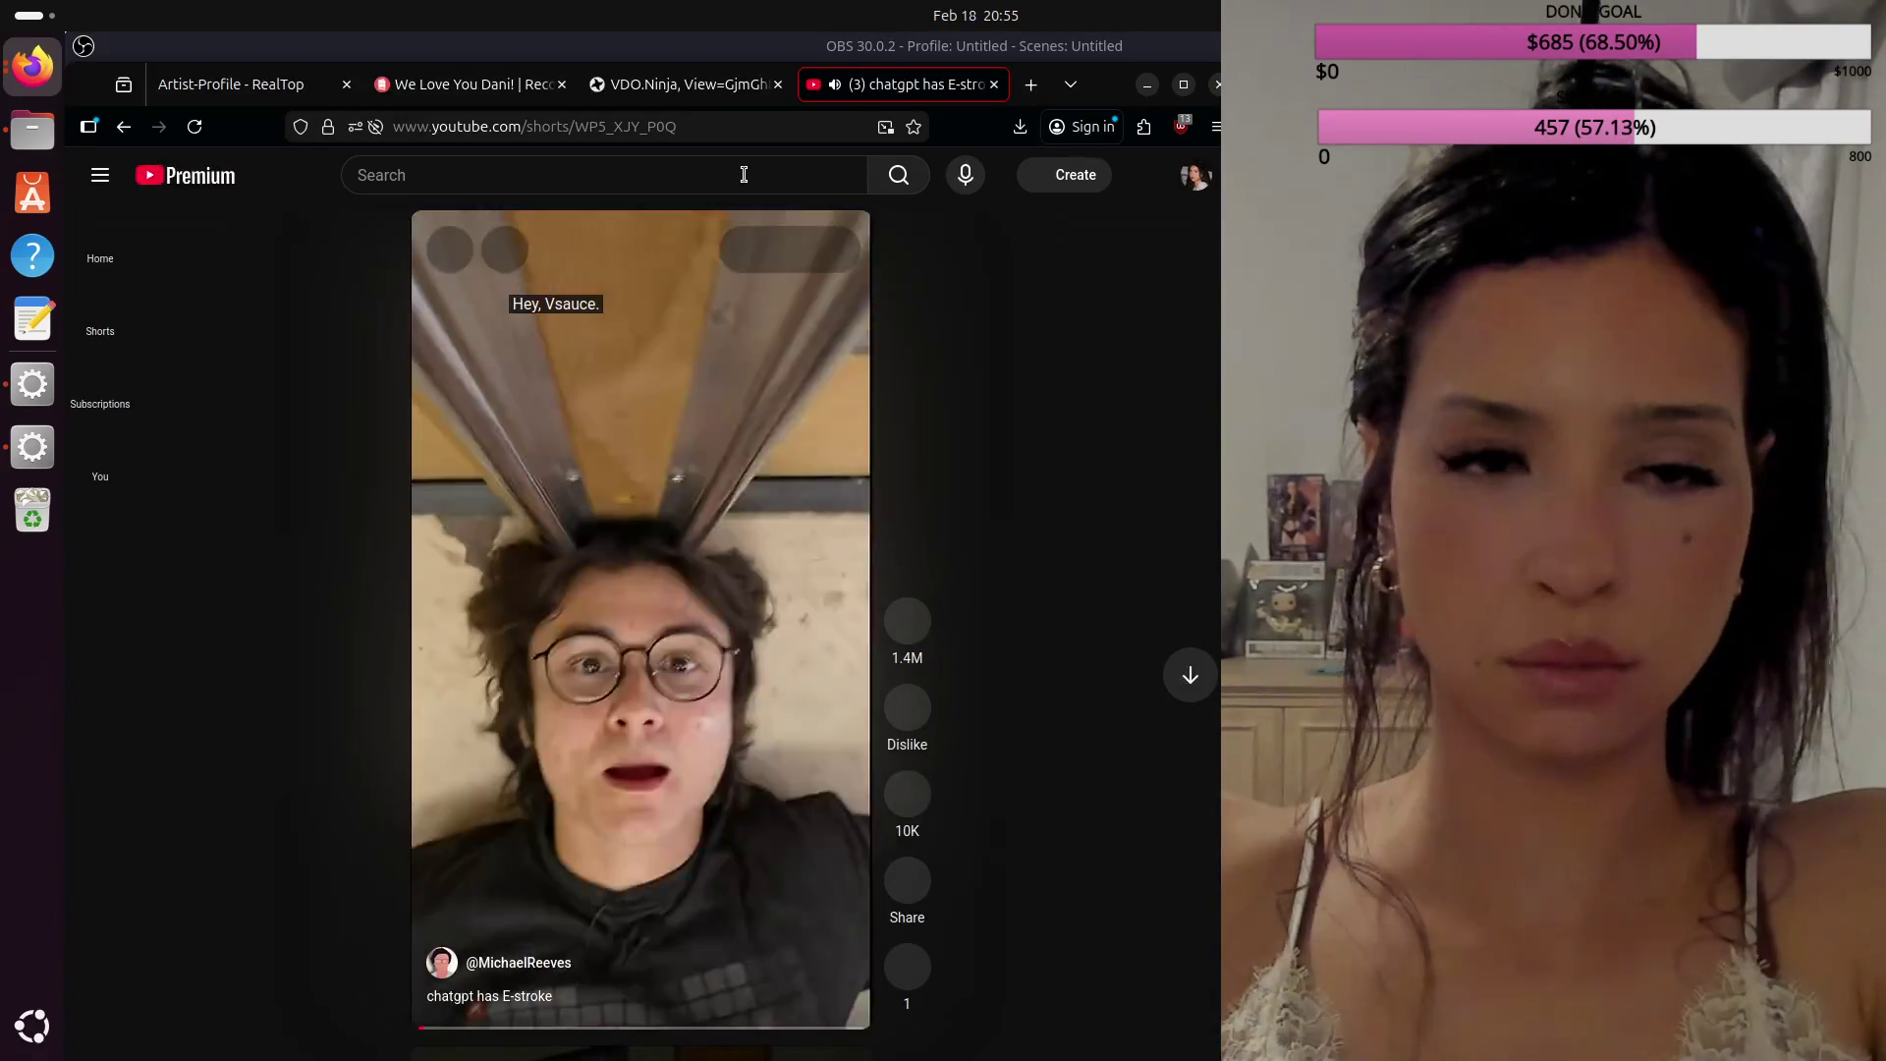
Step: Search YouTube for 'what does the state governor do' and play 'What Does A Governor Do?'
click(744, 174)
text(what does )
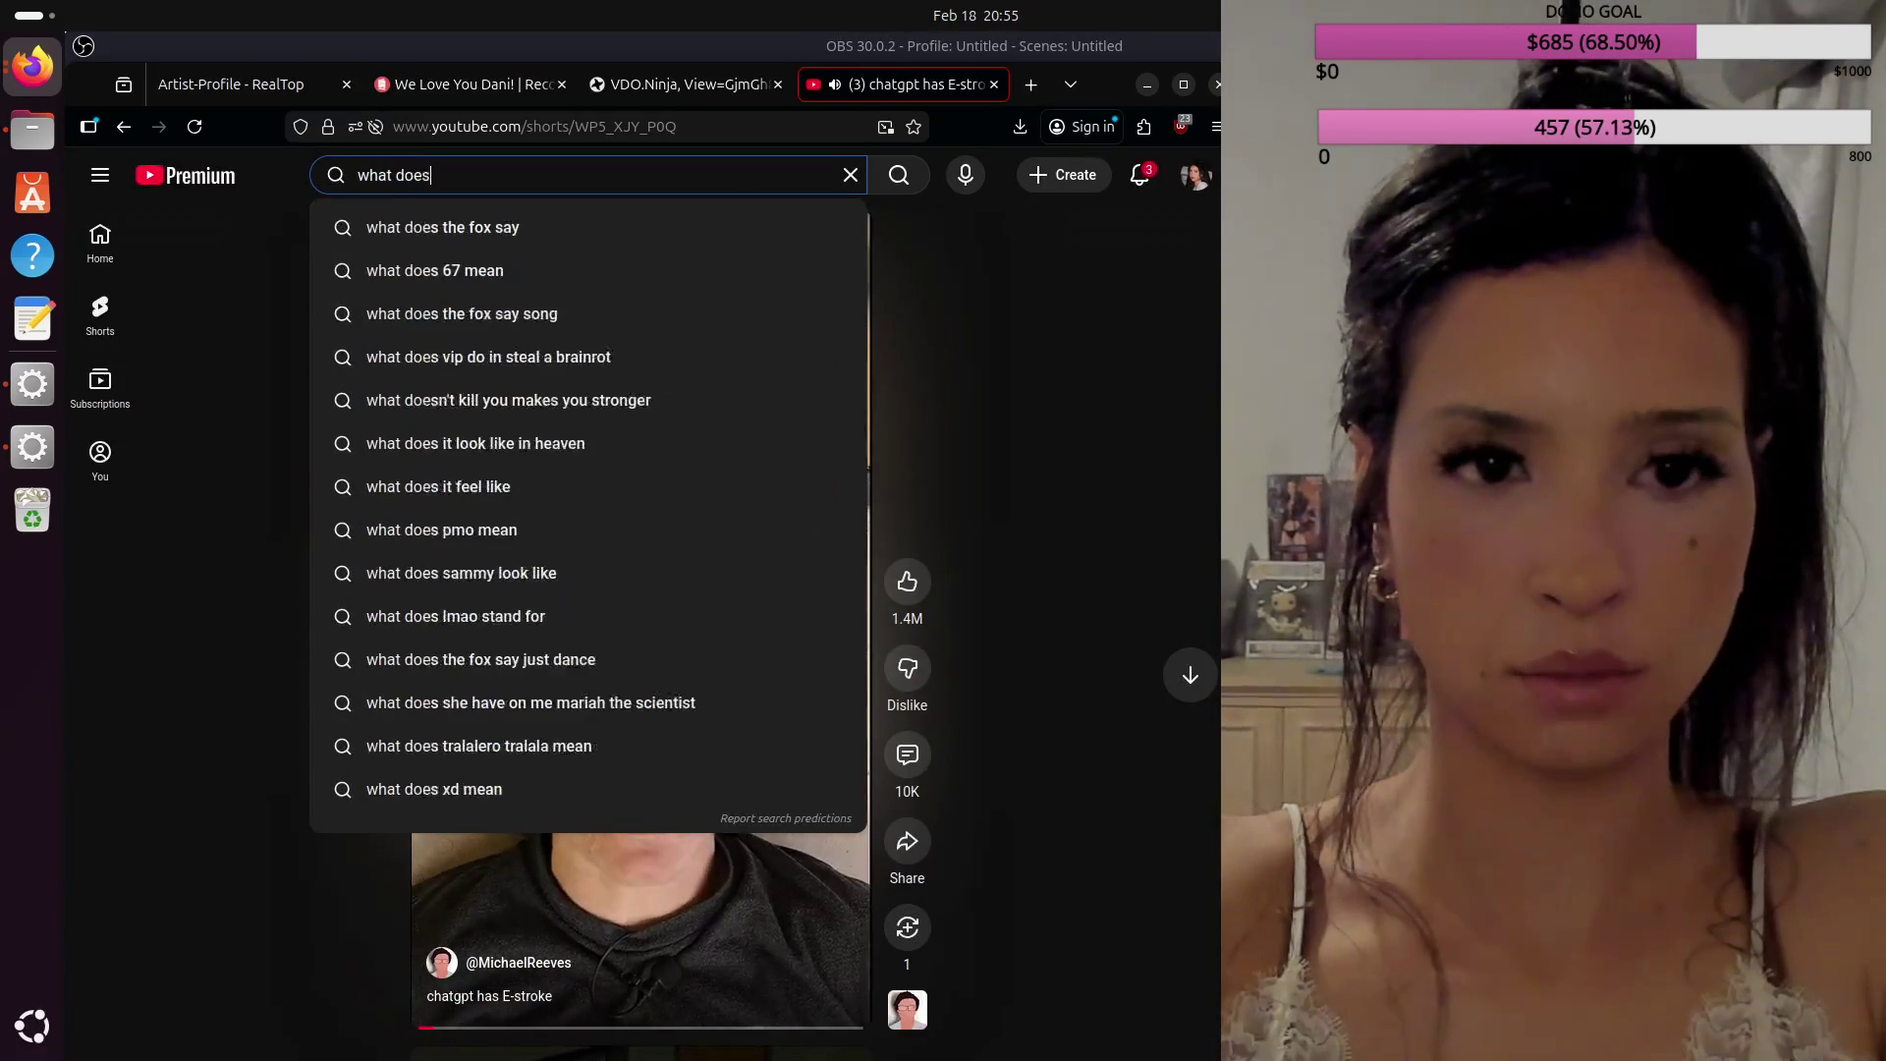
text(the state)
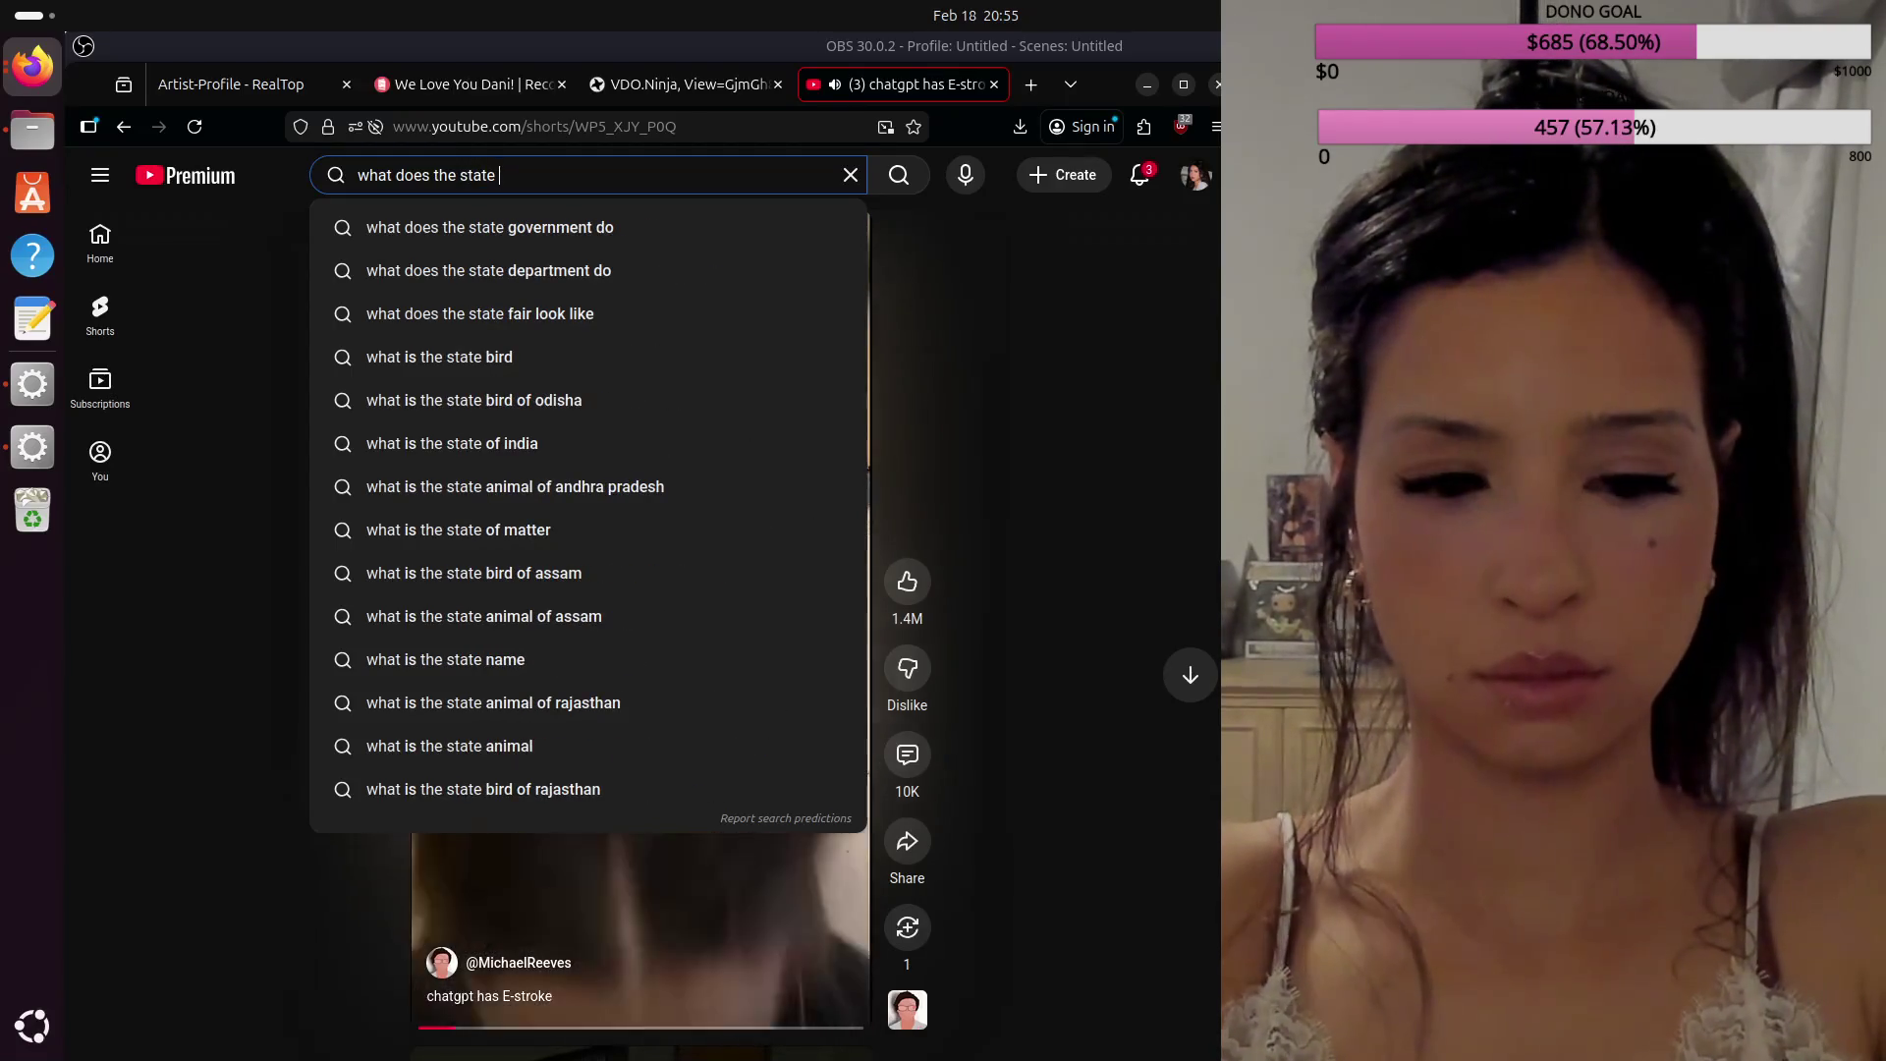
text( gove)
key(Down)
key(Down)
key(Up)
key(BackSpace)
key(BackSpace)
key(BackSpace)
key(BackSpace)
key(BackSpace)
key(BackSpace)
key(BackSpace)
text(or do)
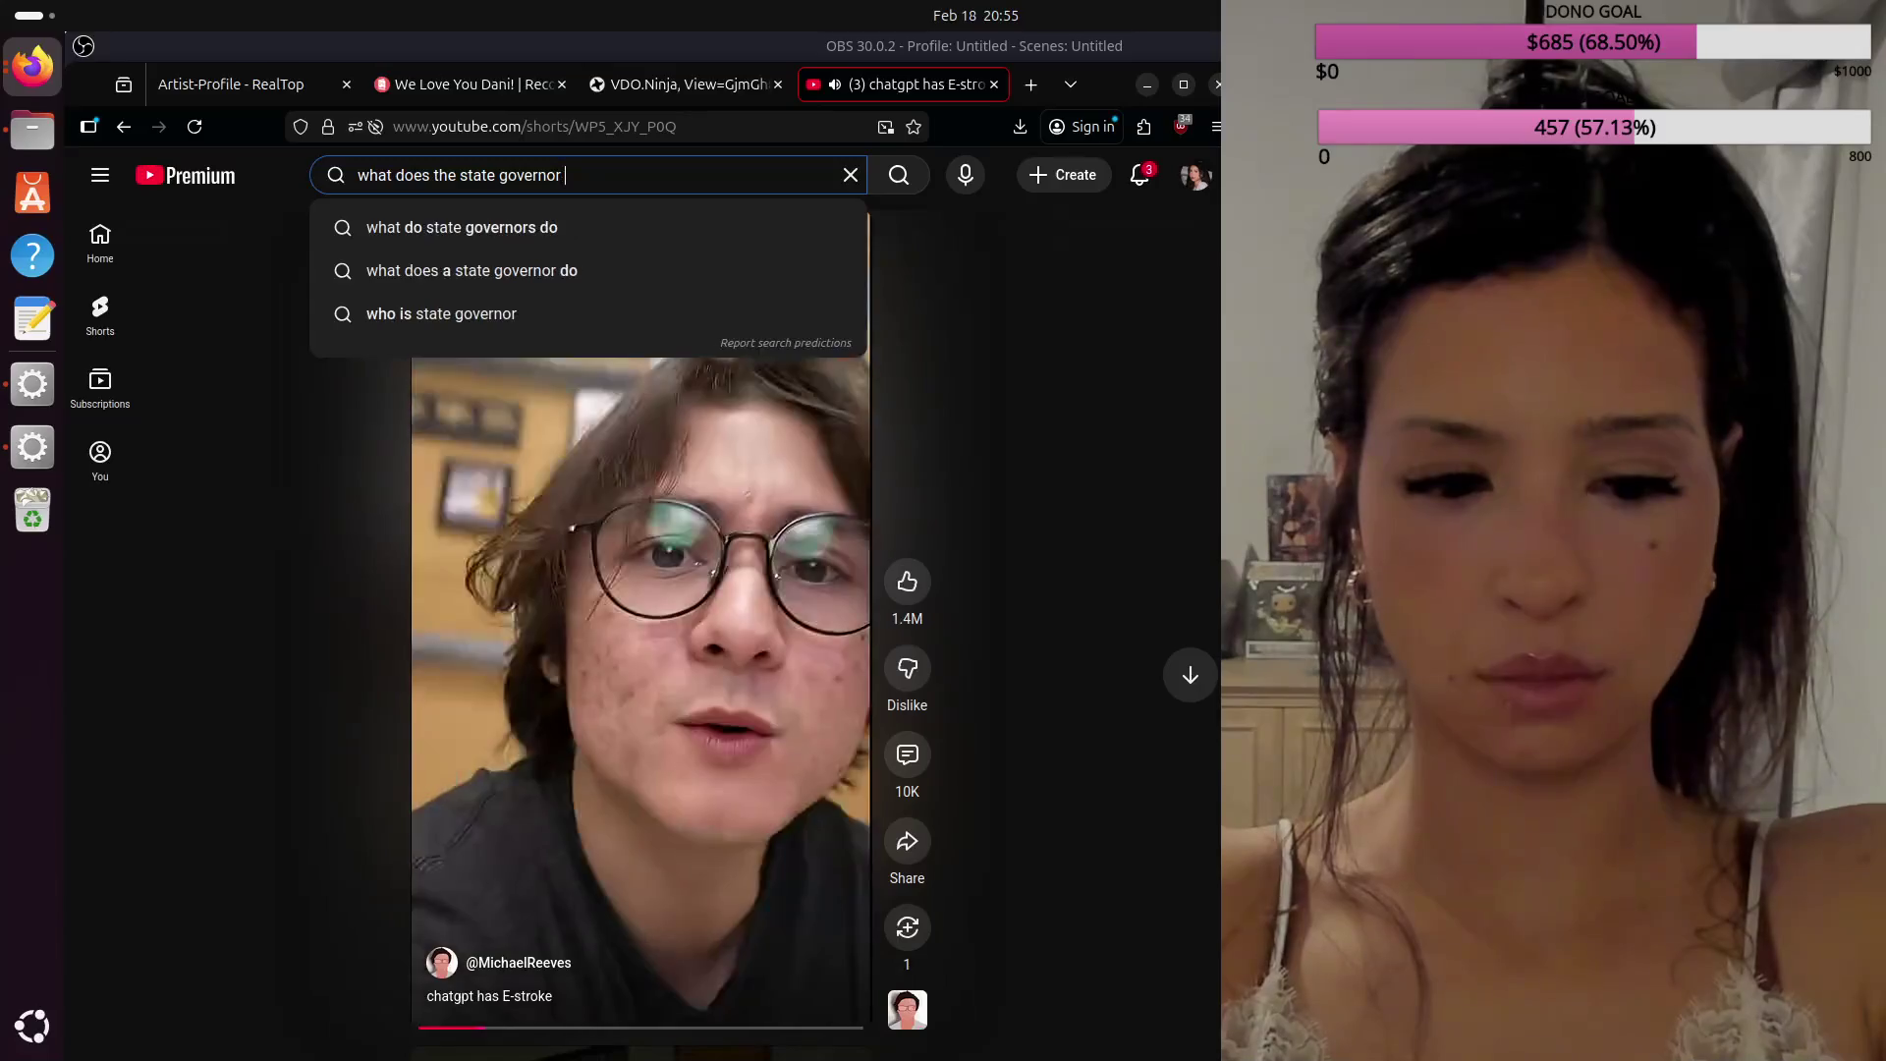
key(Return)
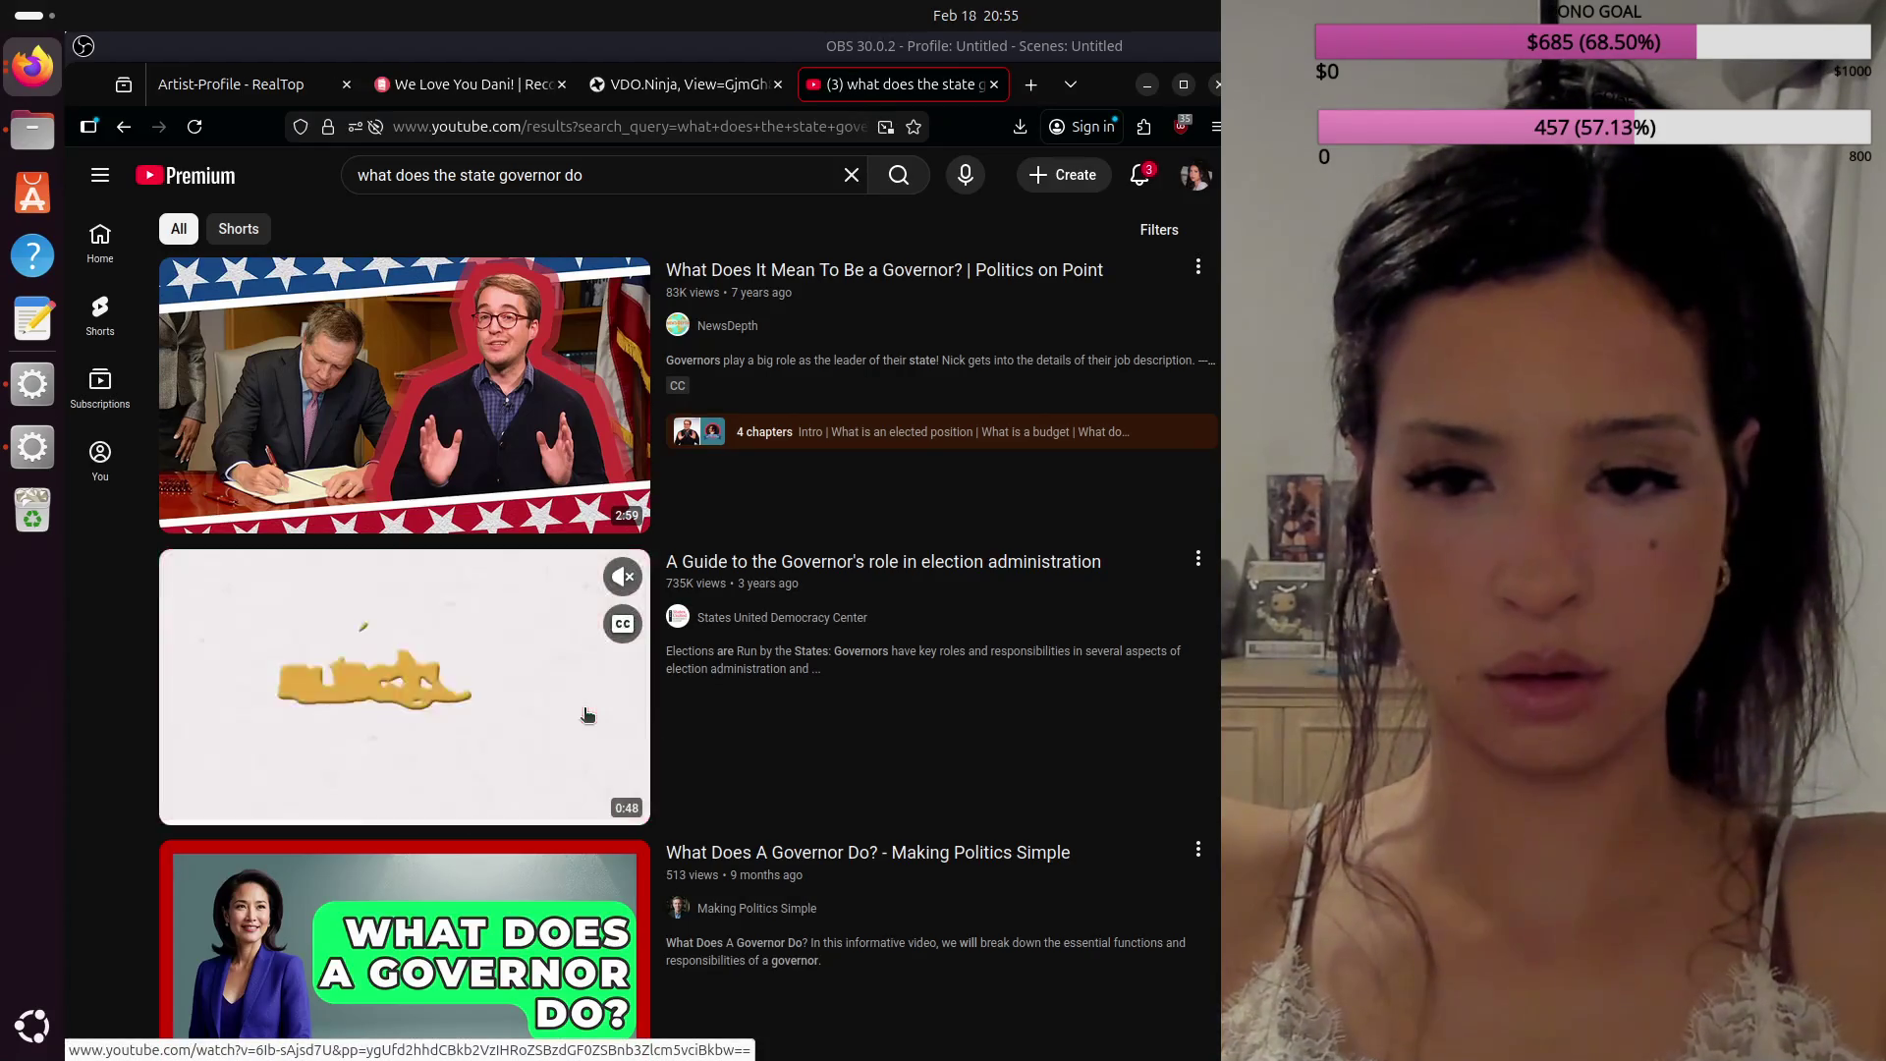
scroll(772, 766, down, 3)
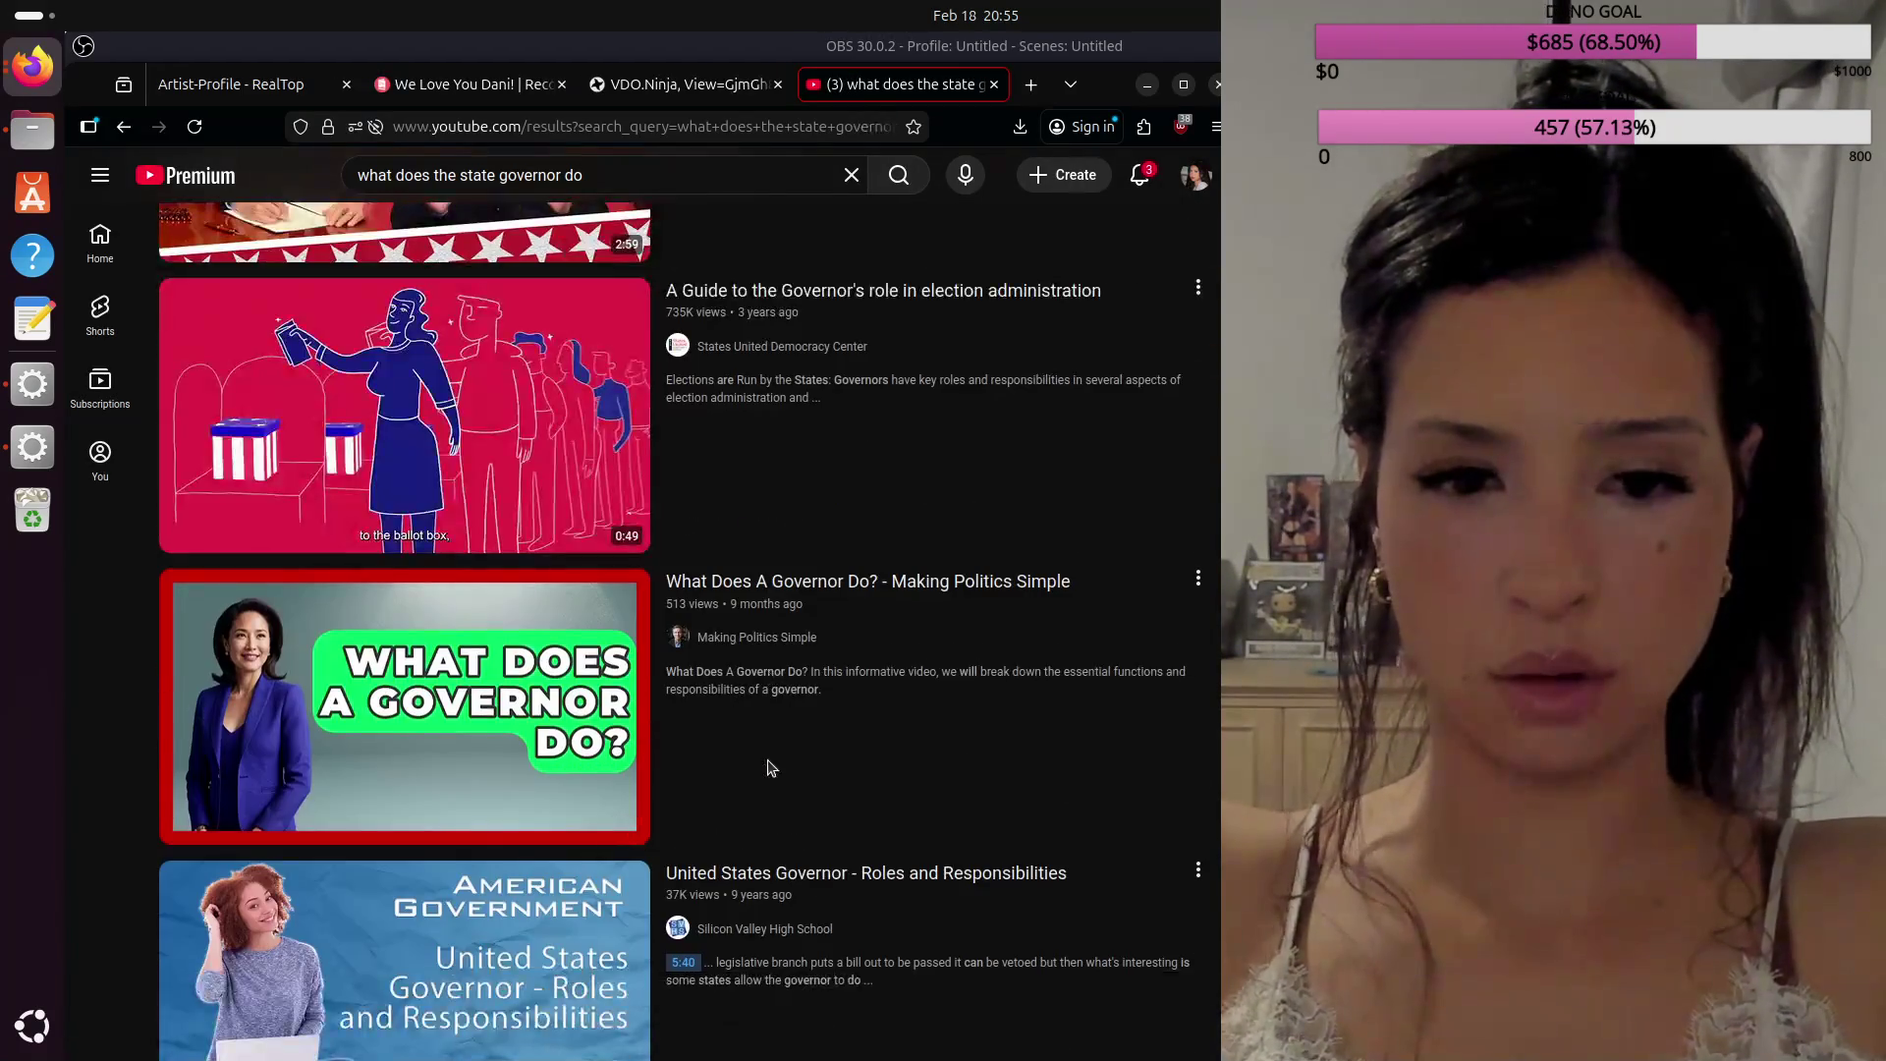
mouse_move(670, 733)
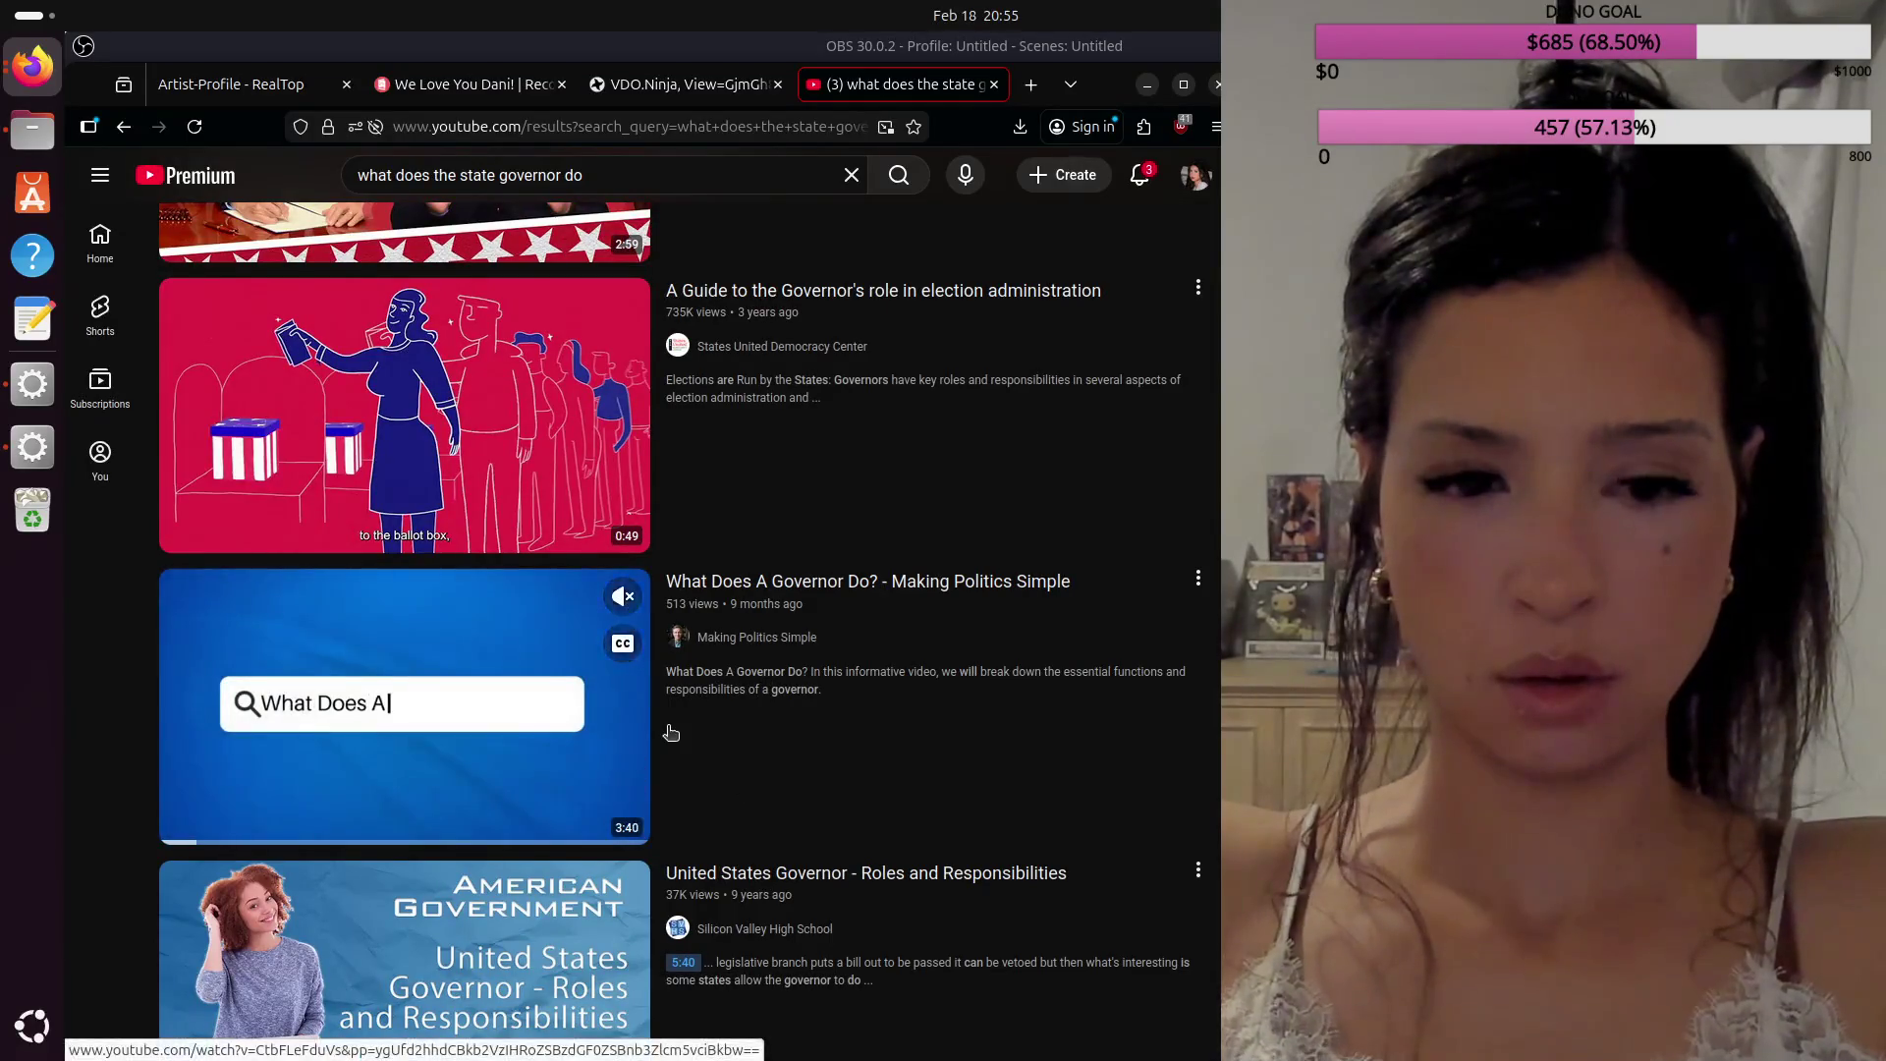
scroll(671, 732, down, 4)
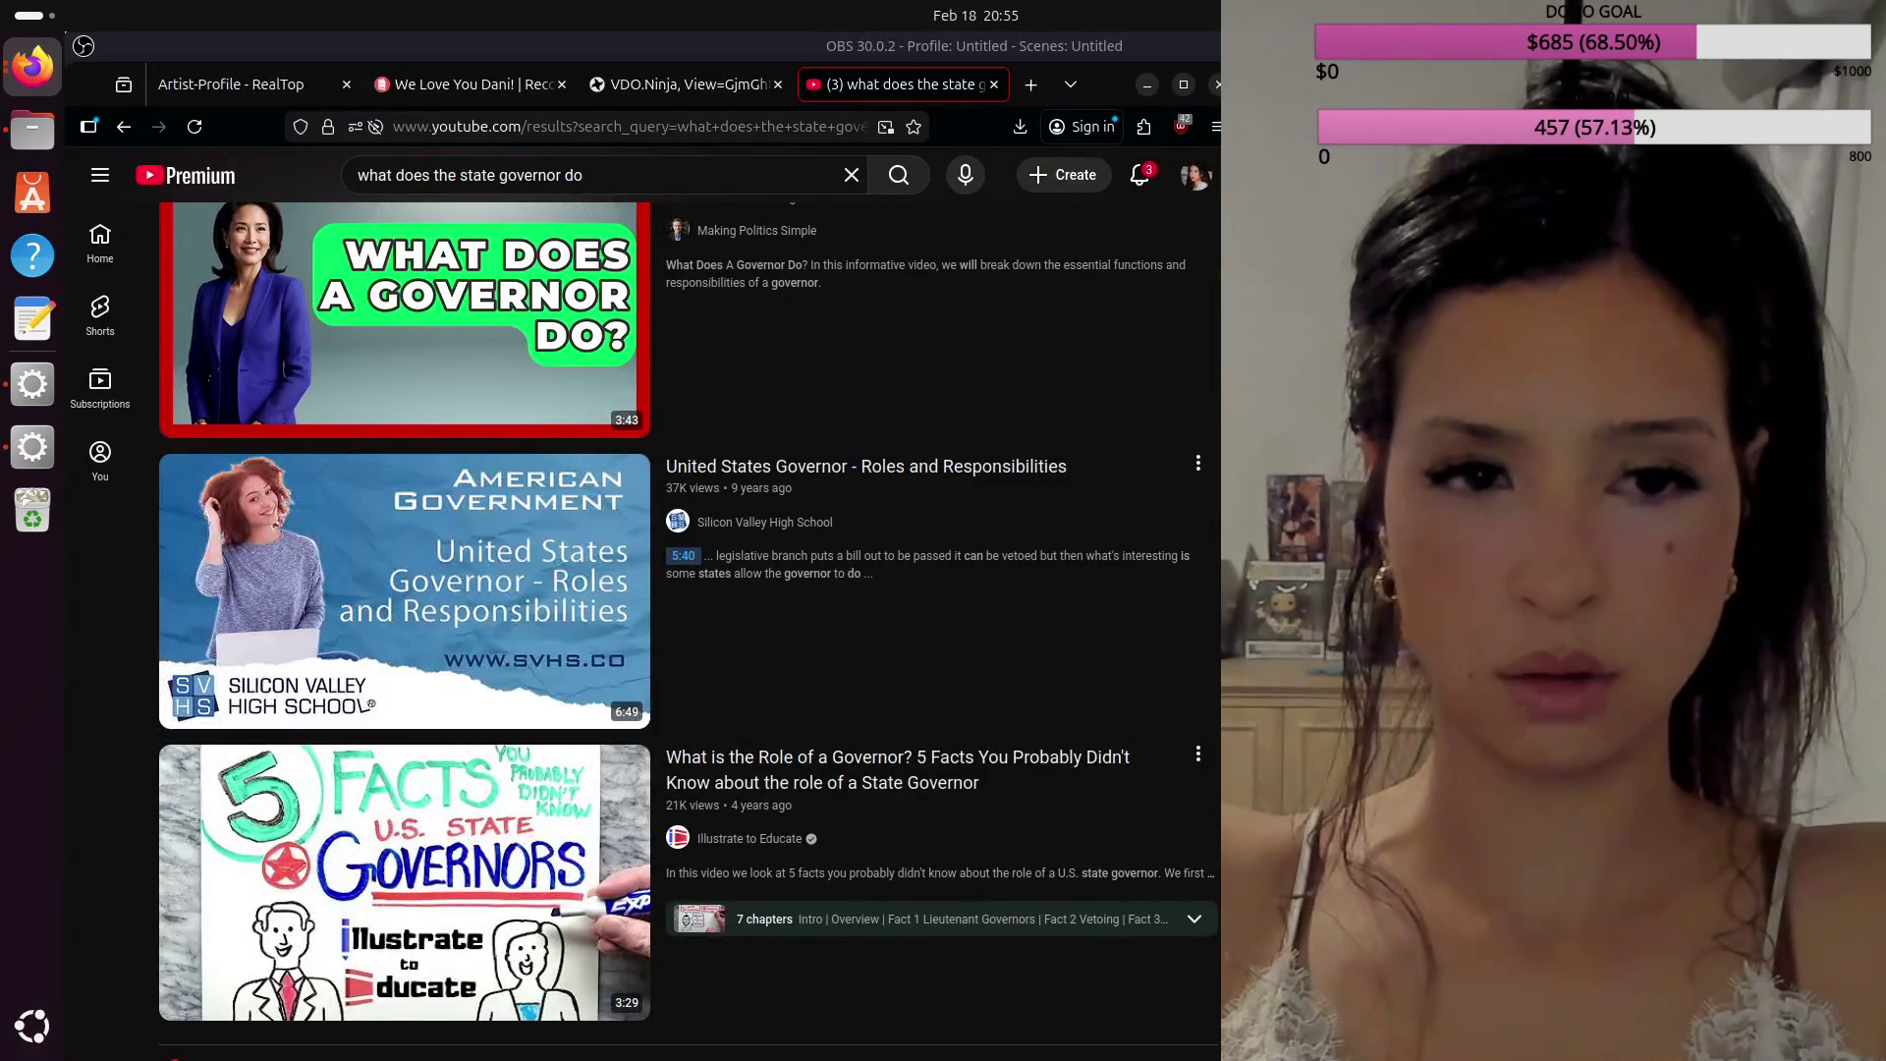
click(405, 314)
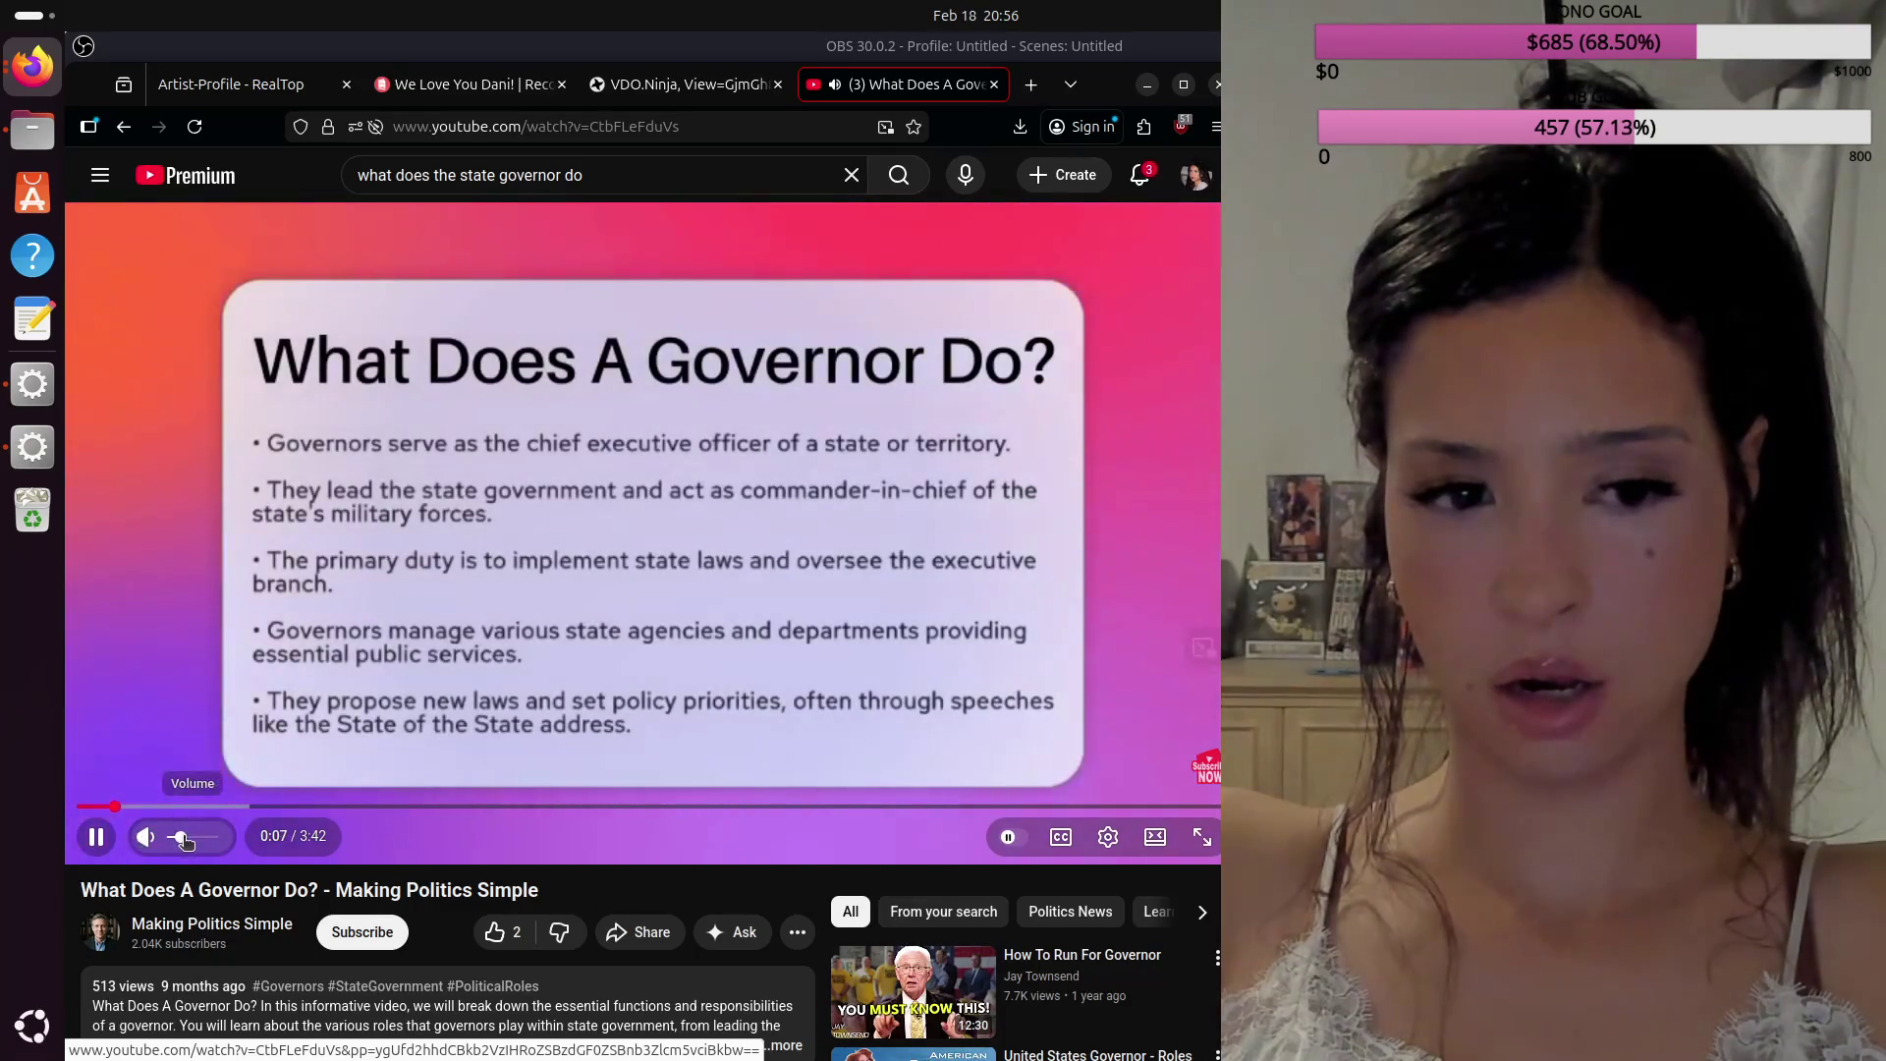
click(193, 838)
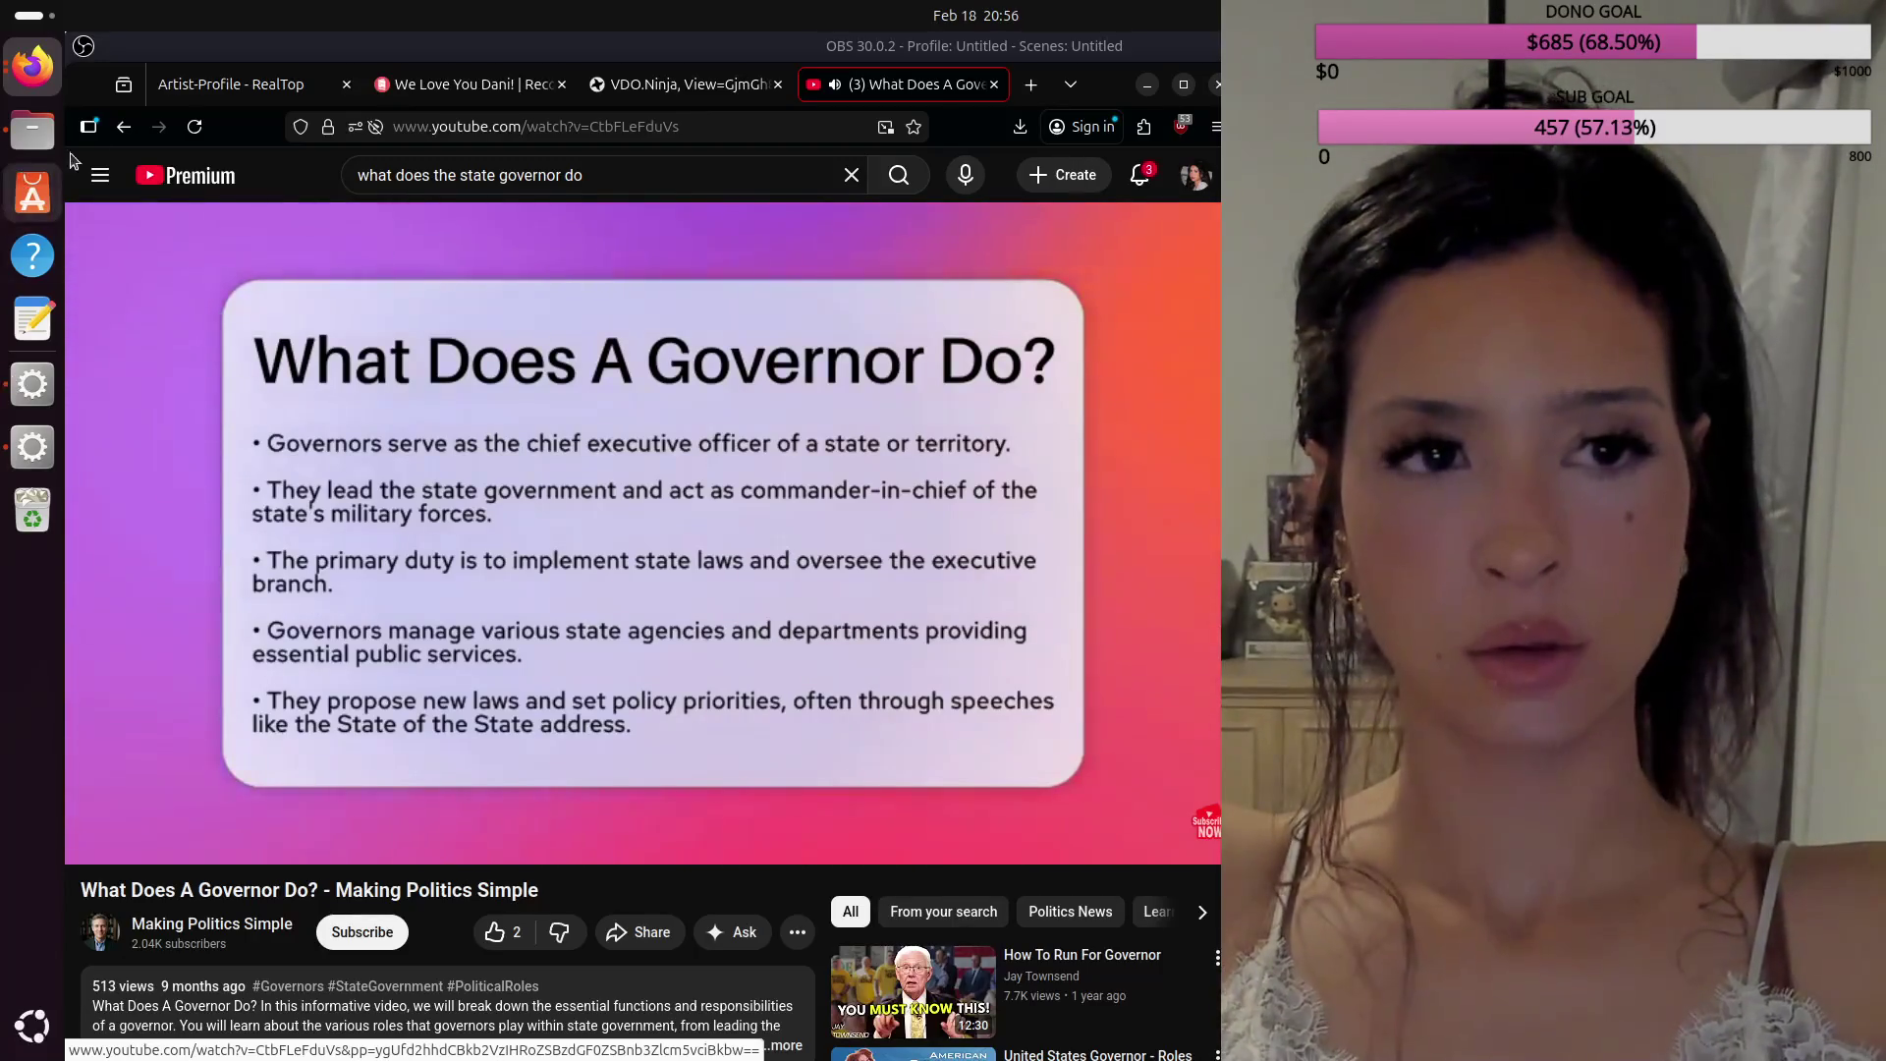
click(126, 130)
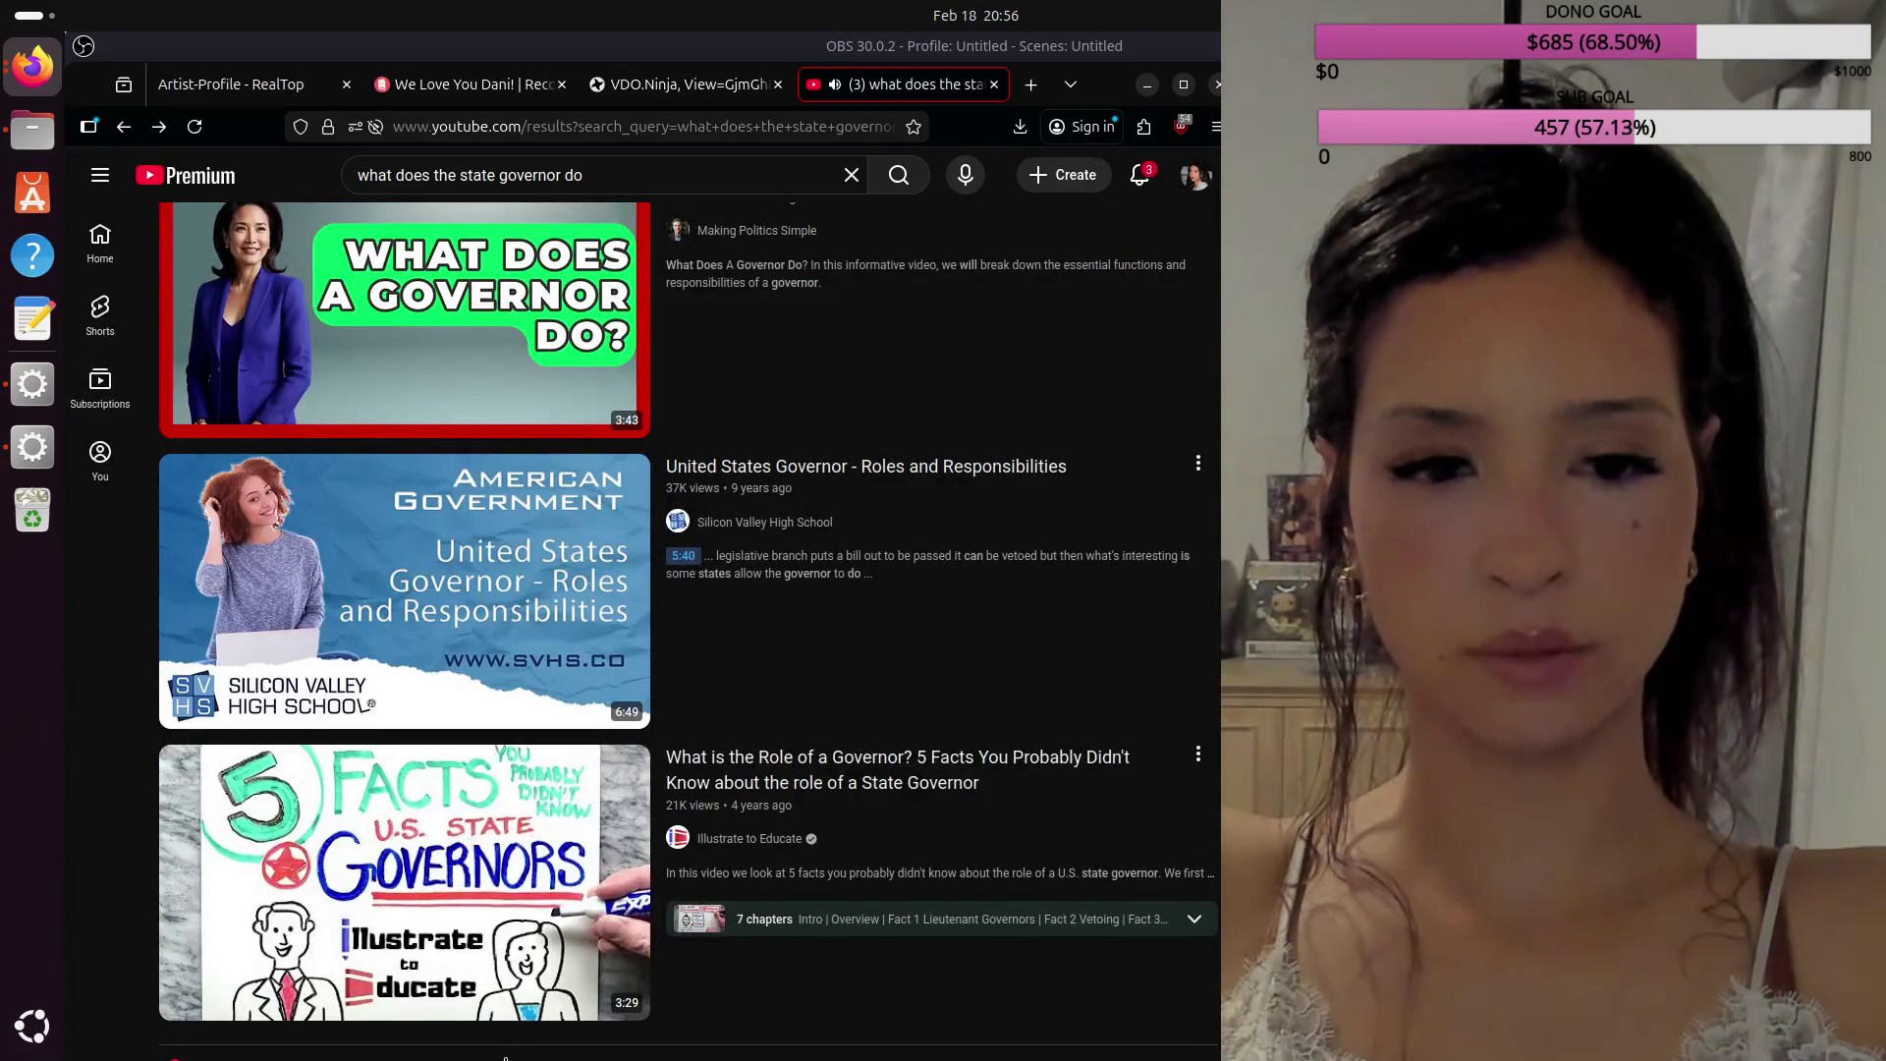
Step: Open the '5 Facts' governor video and jump ahead past its intro
click(524, 973)
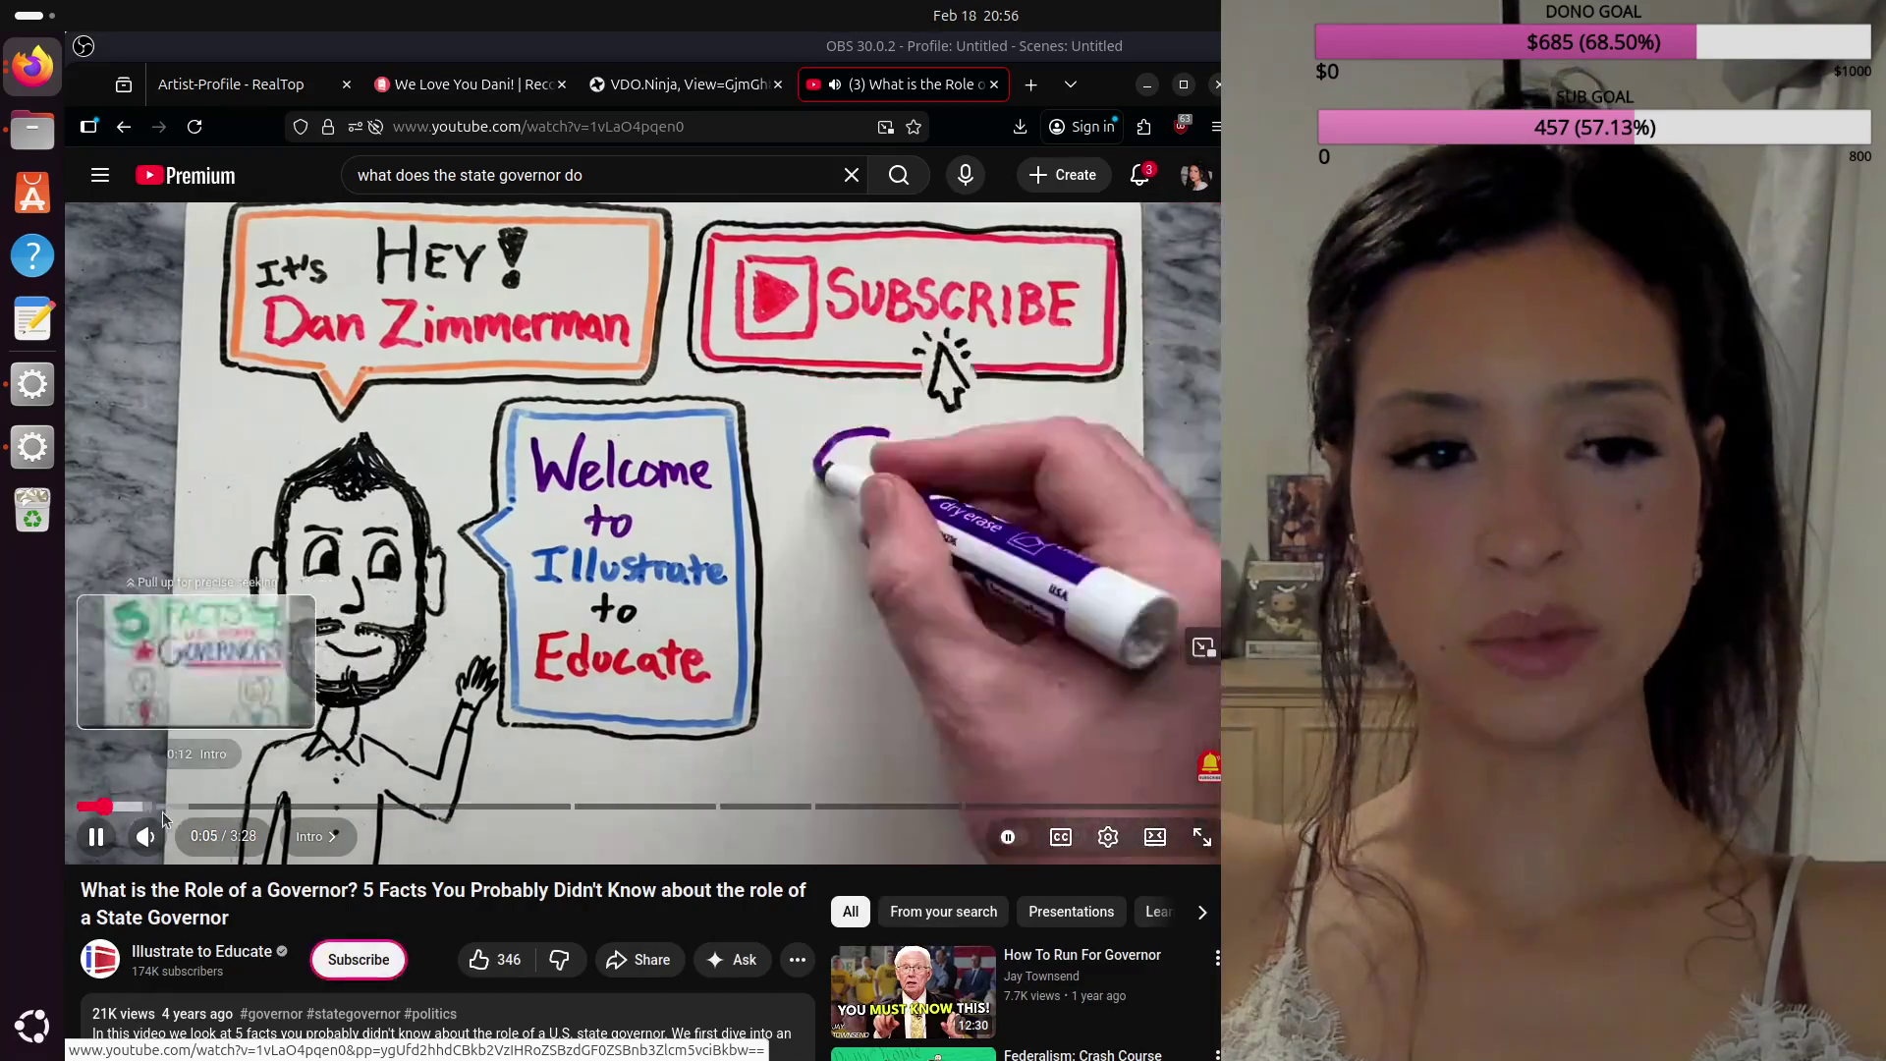
click(169, 806)
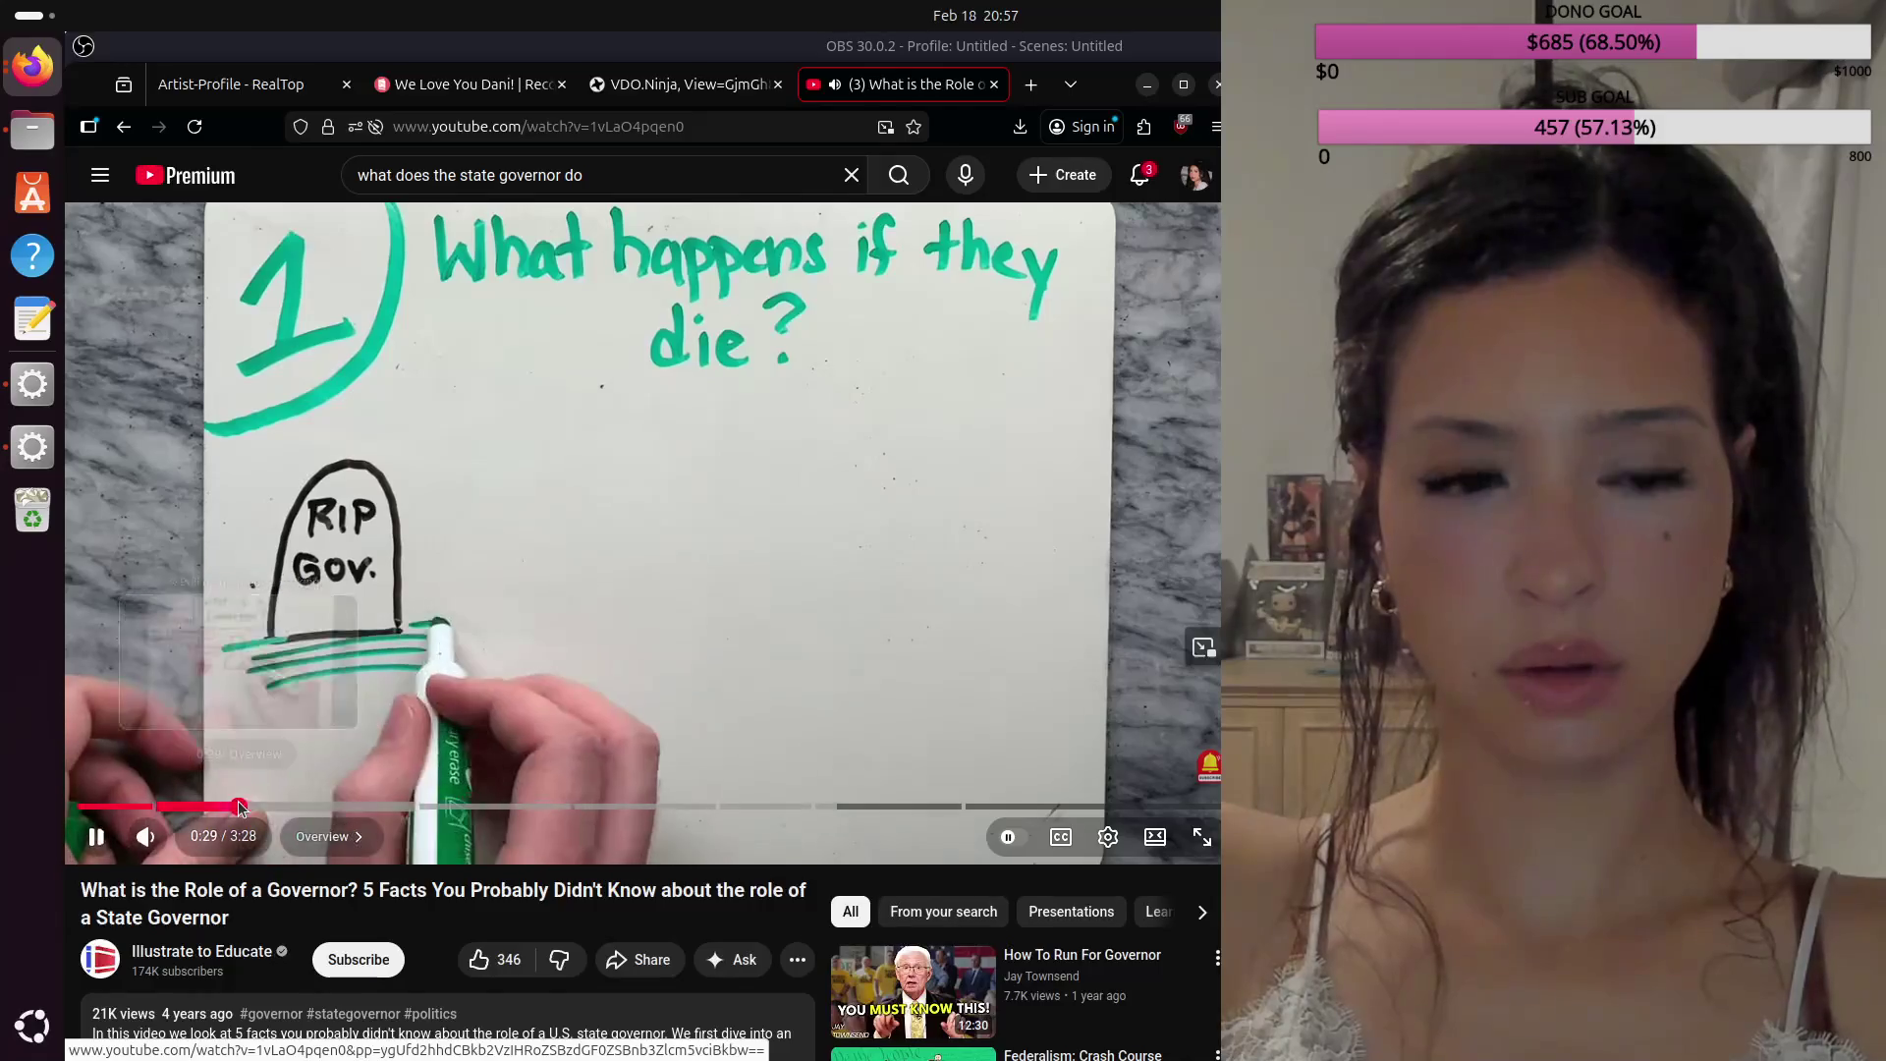
Step: Rewind the governor video to about 0:29 and pause it at 0:58 on the overview whiteboard
drag(238, 805, 238, 808)
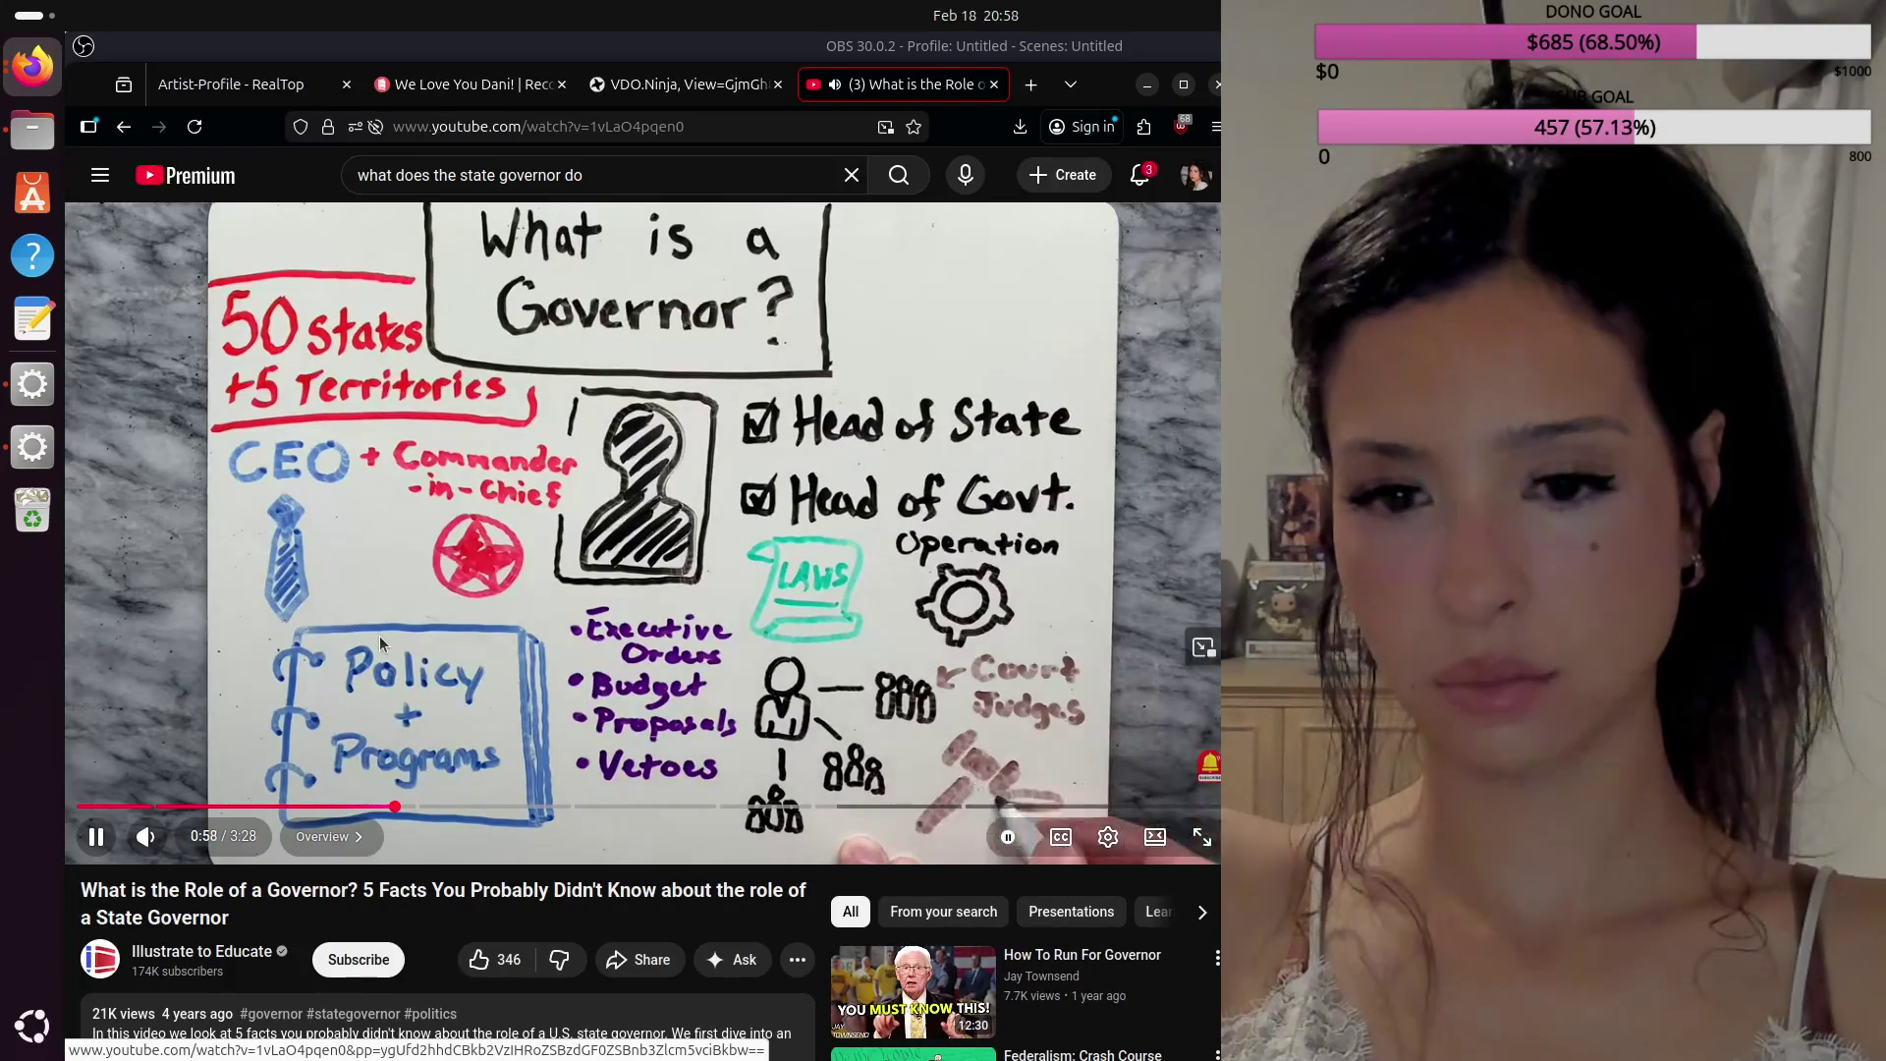
click(555, 567)
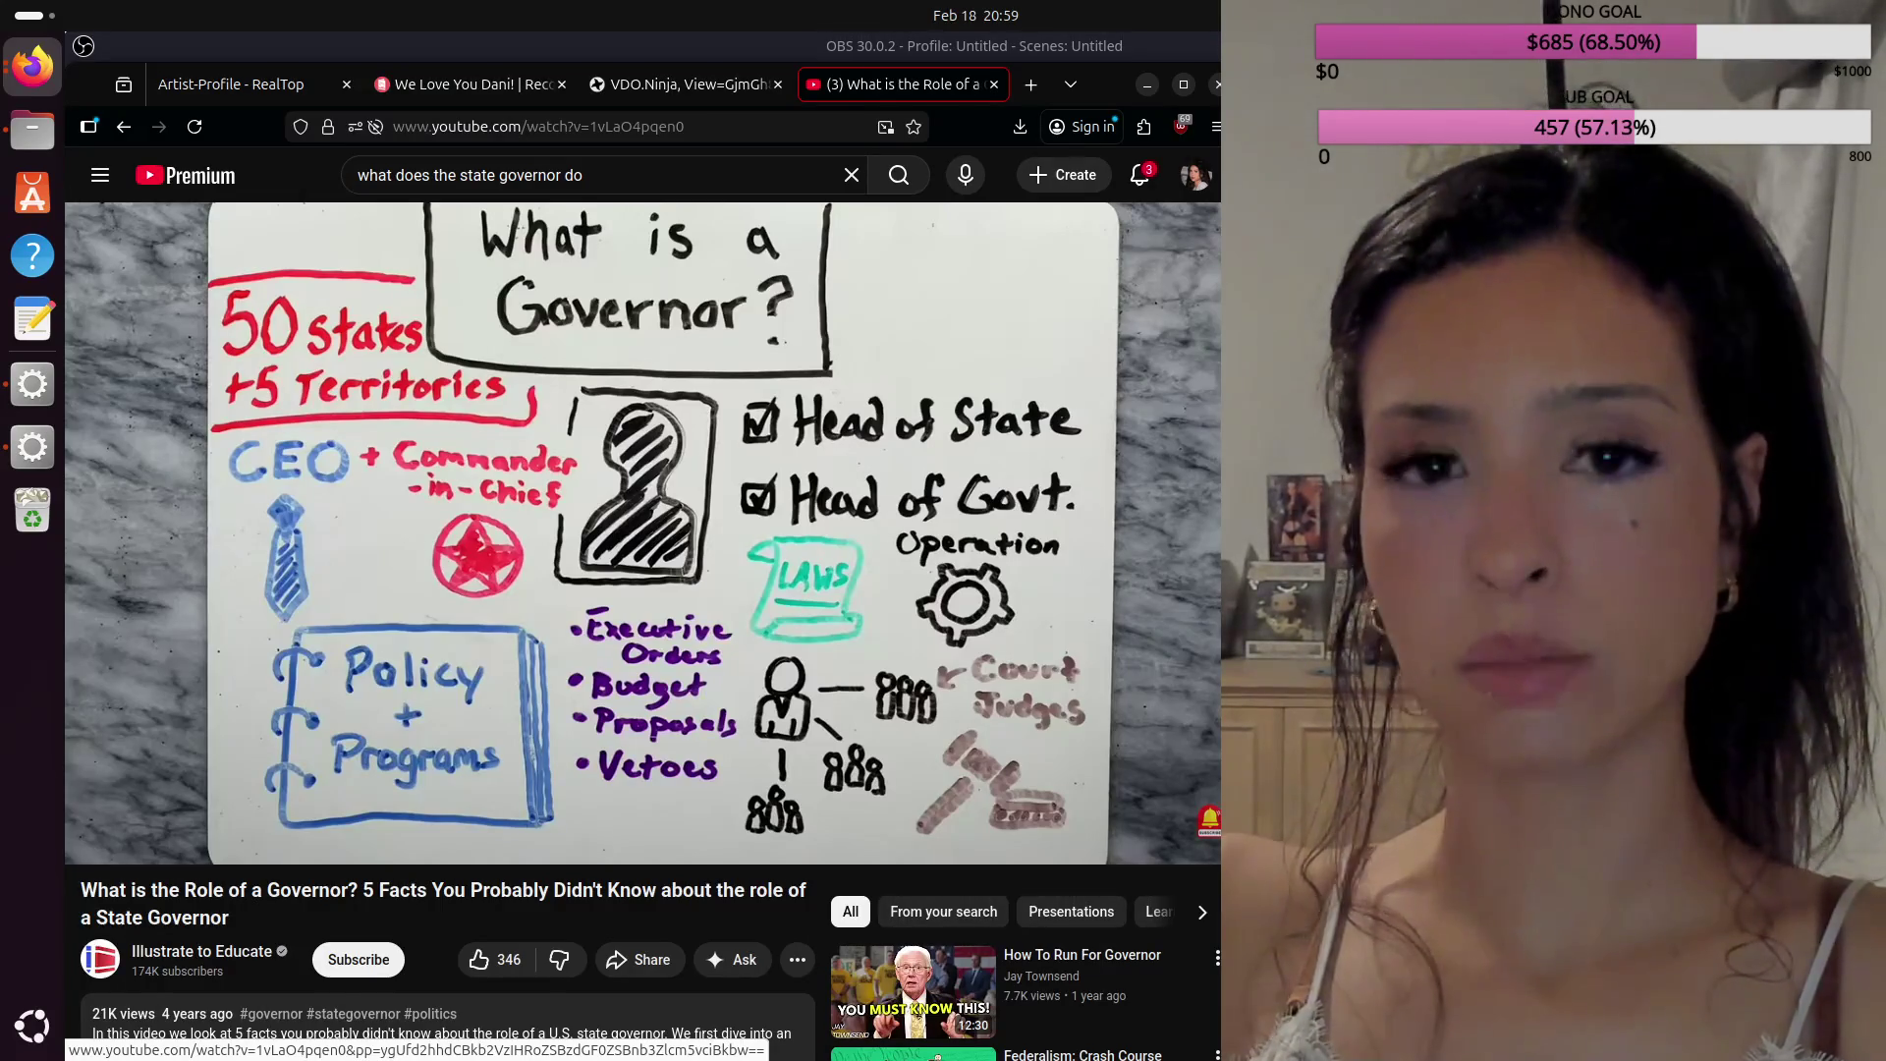
Step: Search YouTube for all laws the Arizona governor has passed since being in office
click(723, 167)
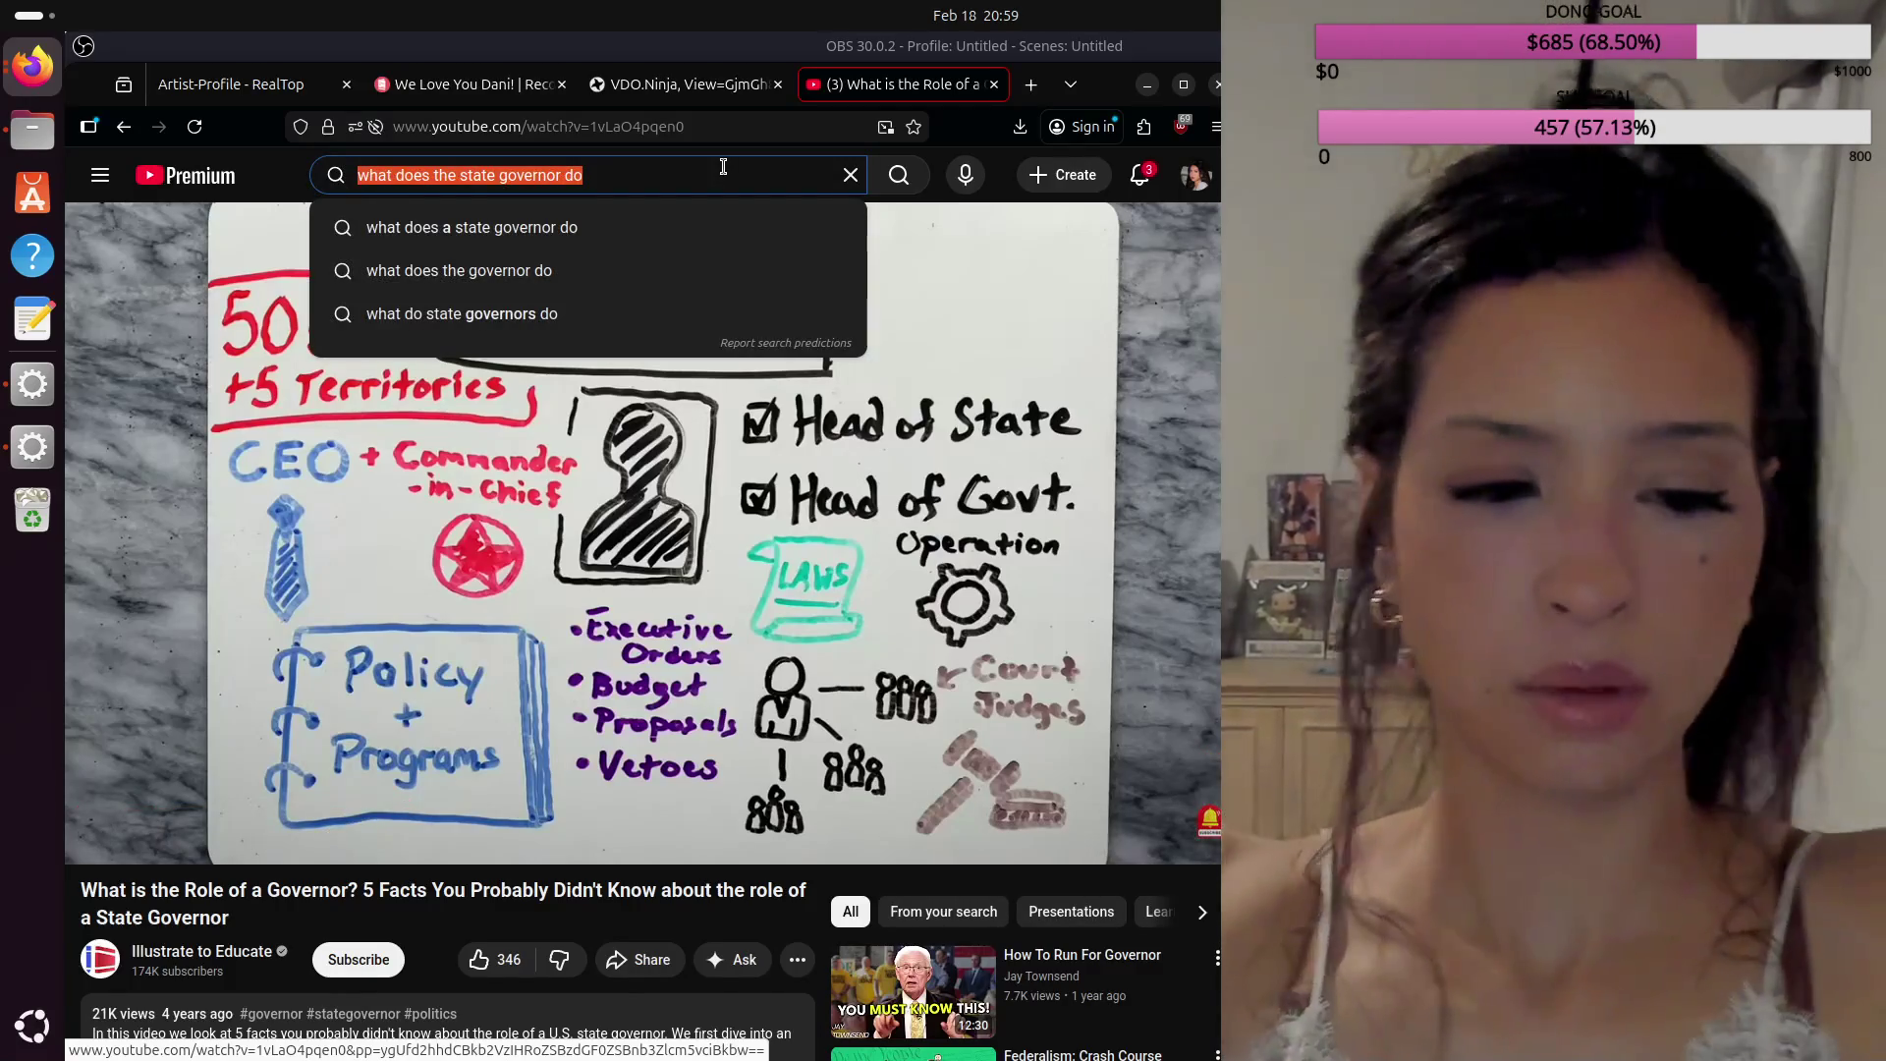
text(all law)
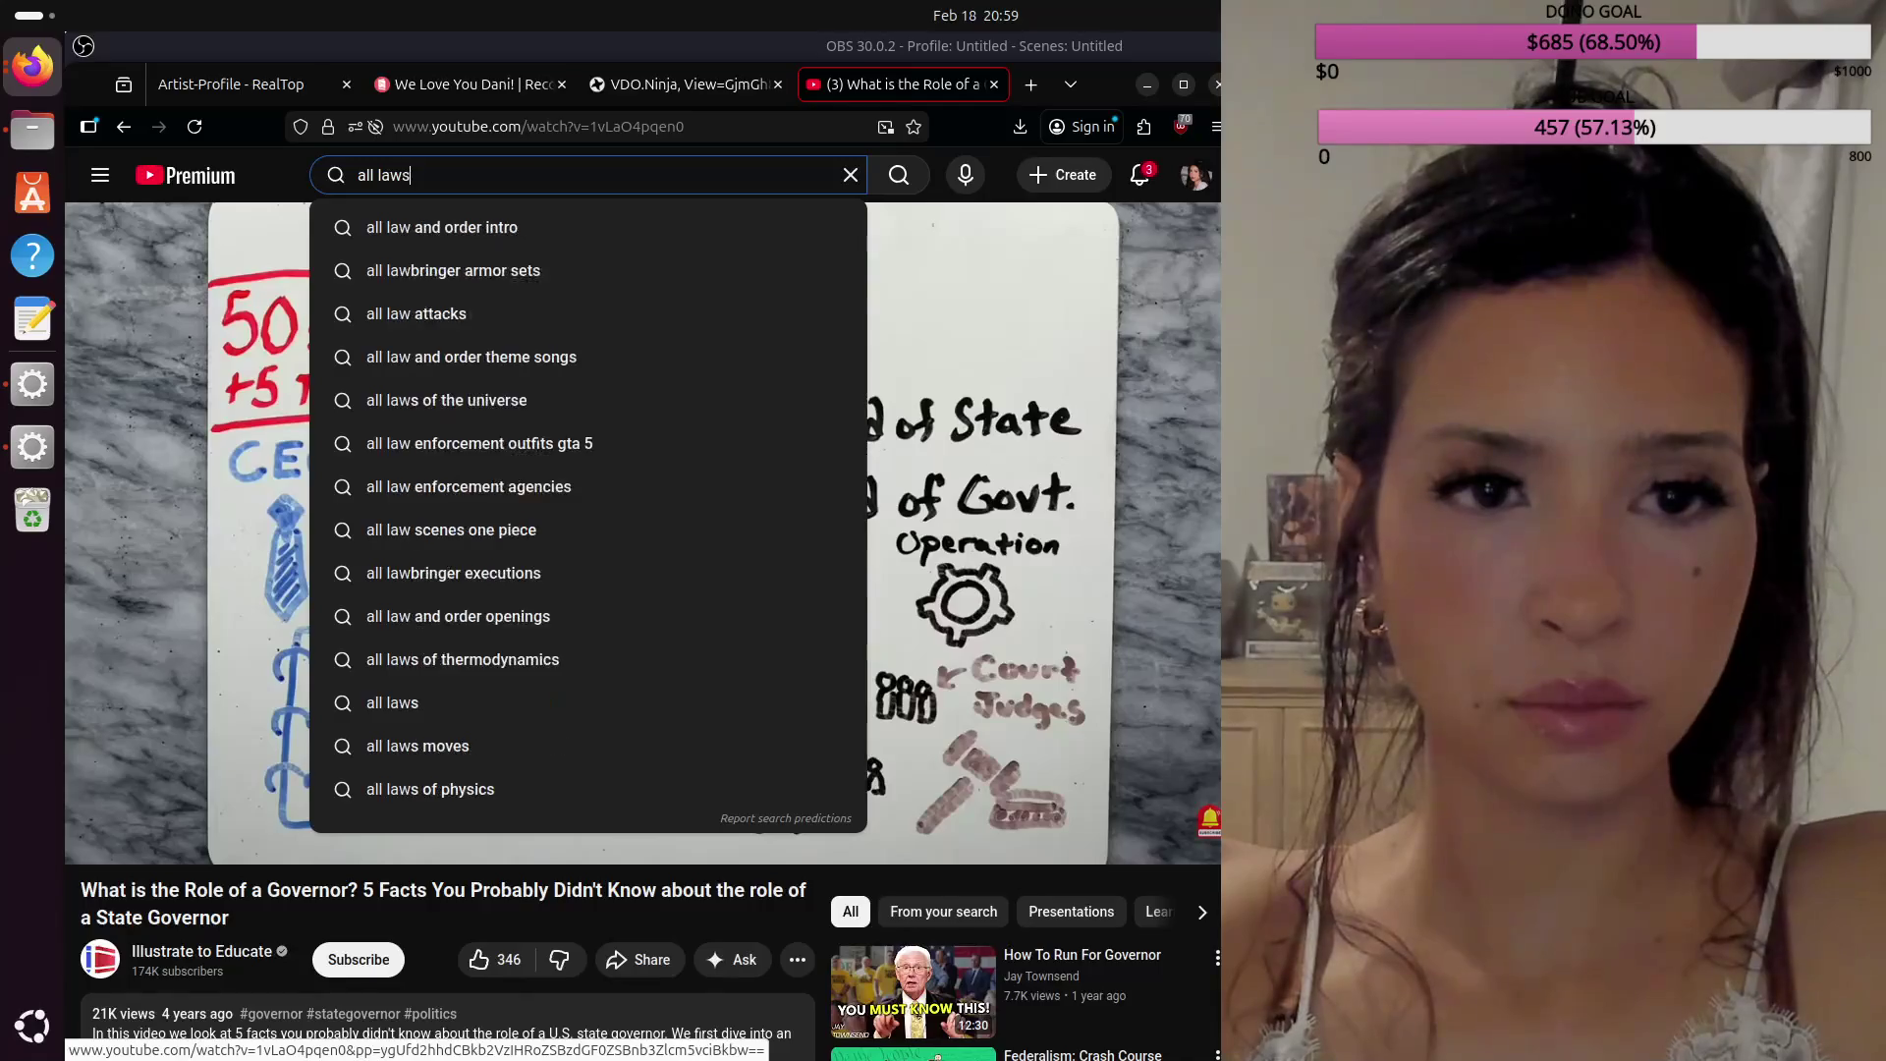
text(s katie hobbs )
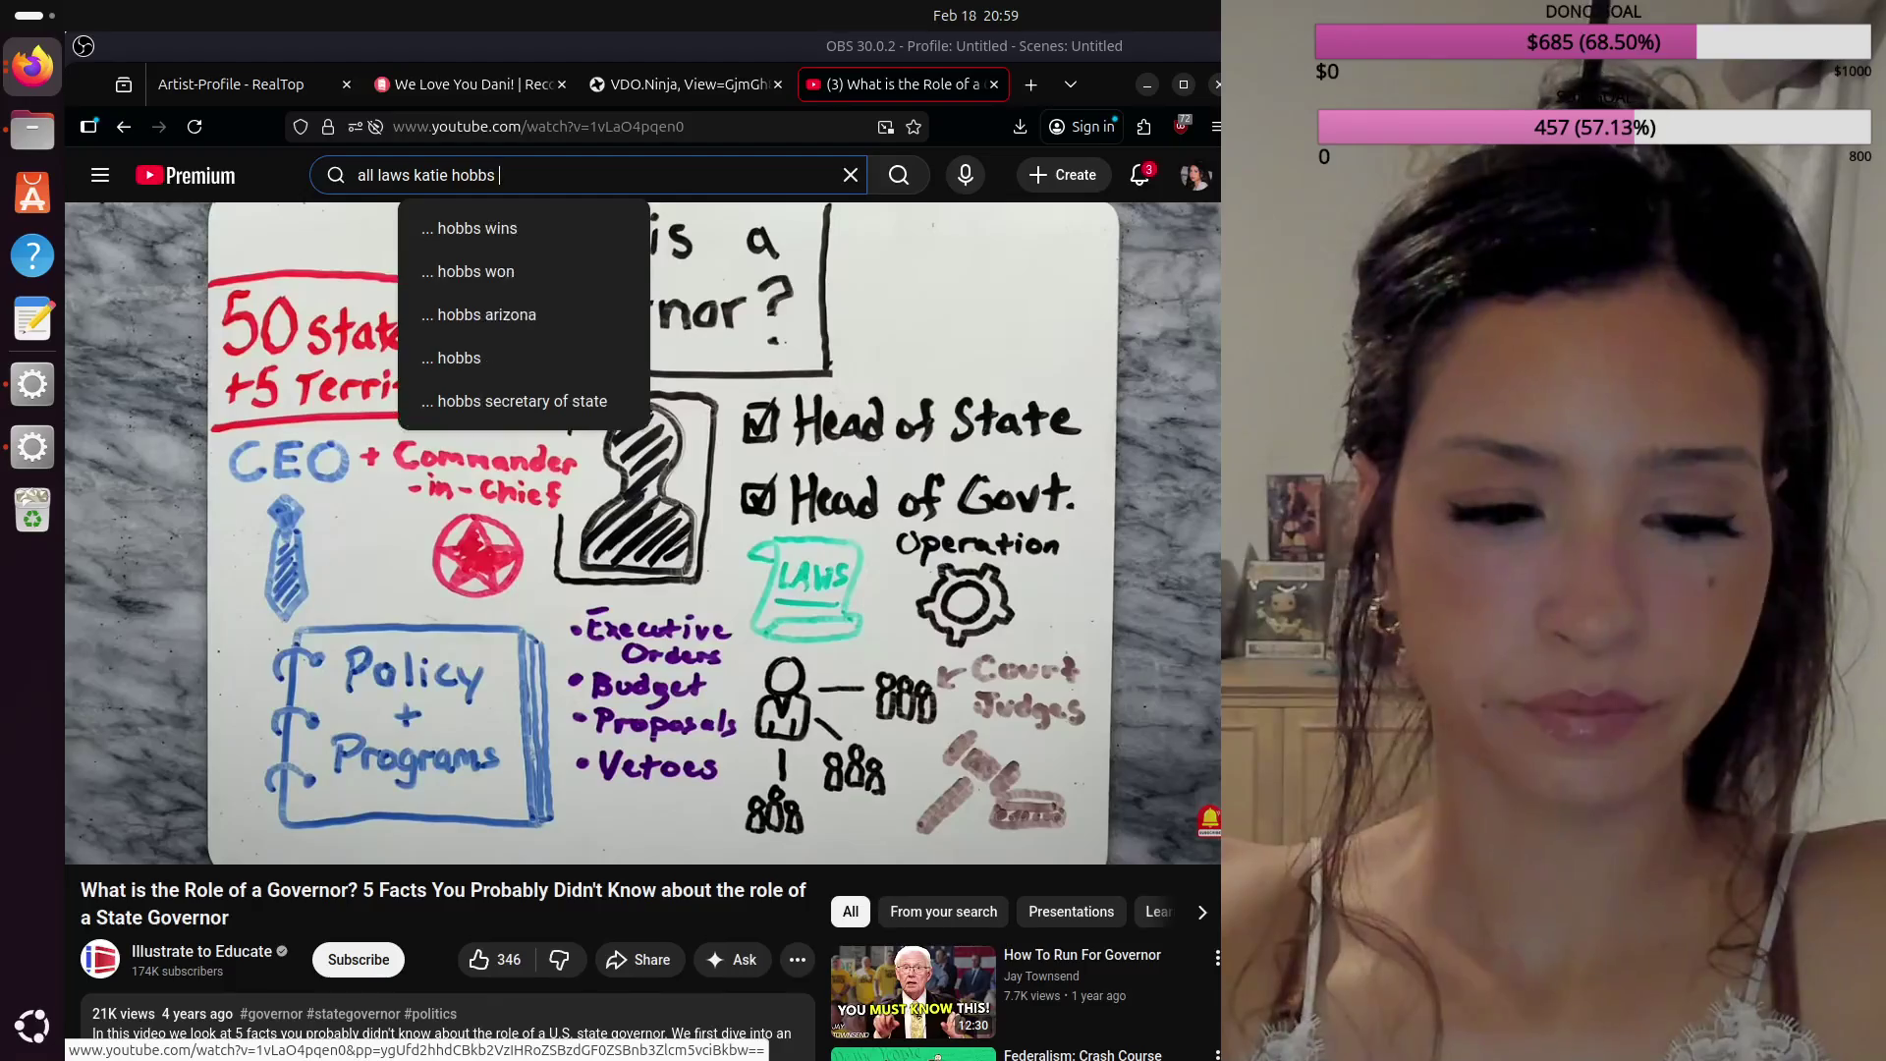
text(has passed)
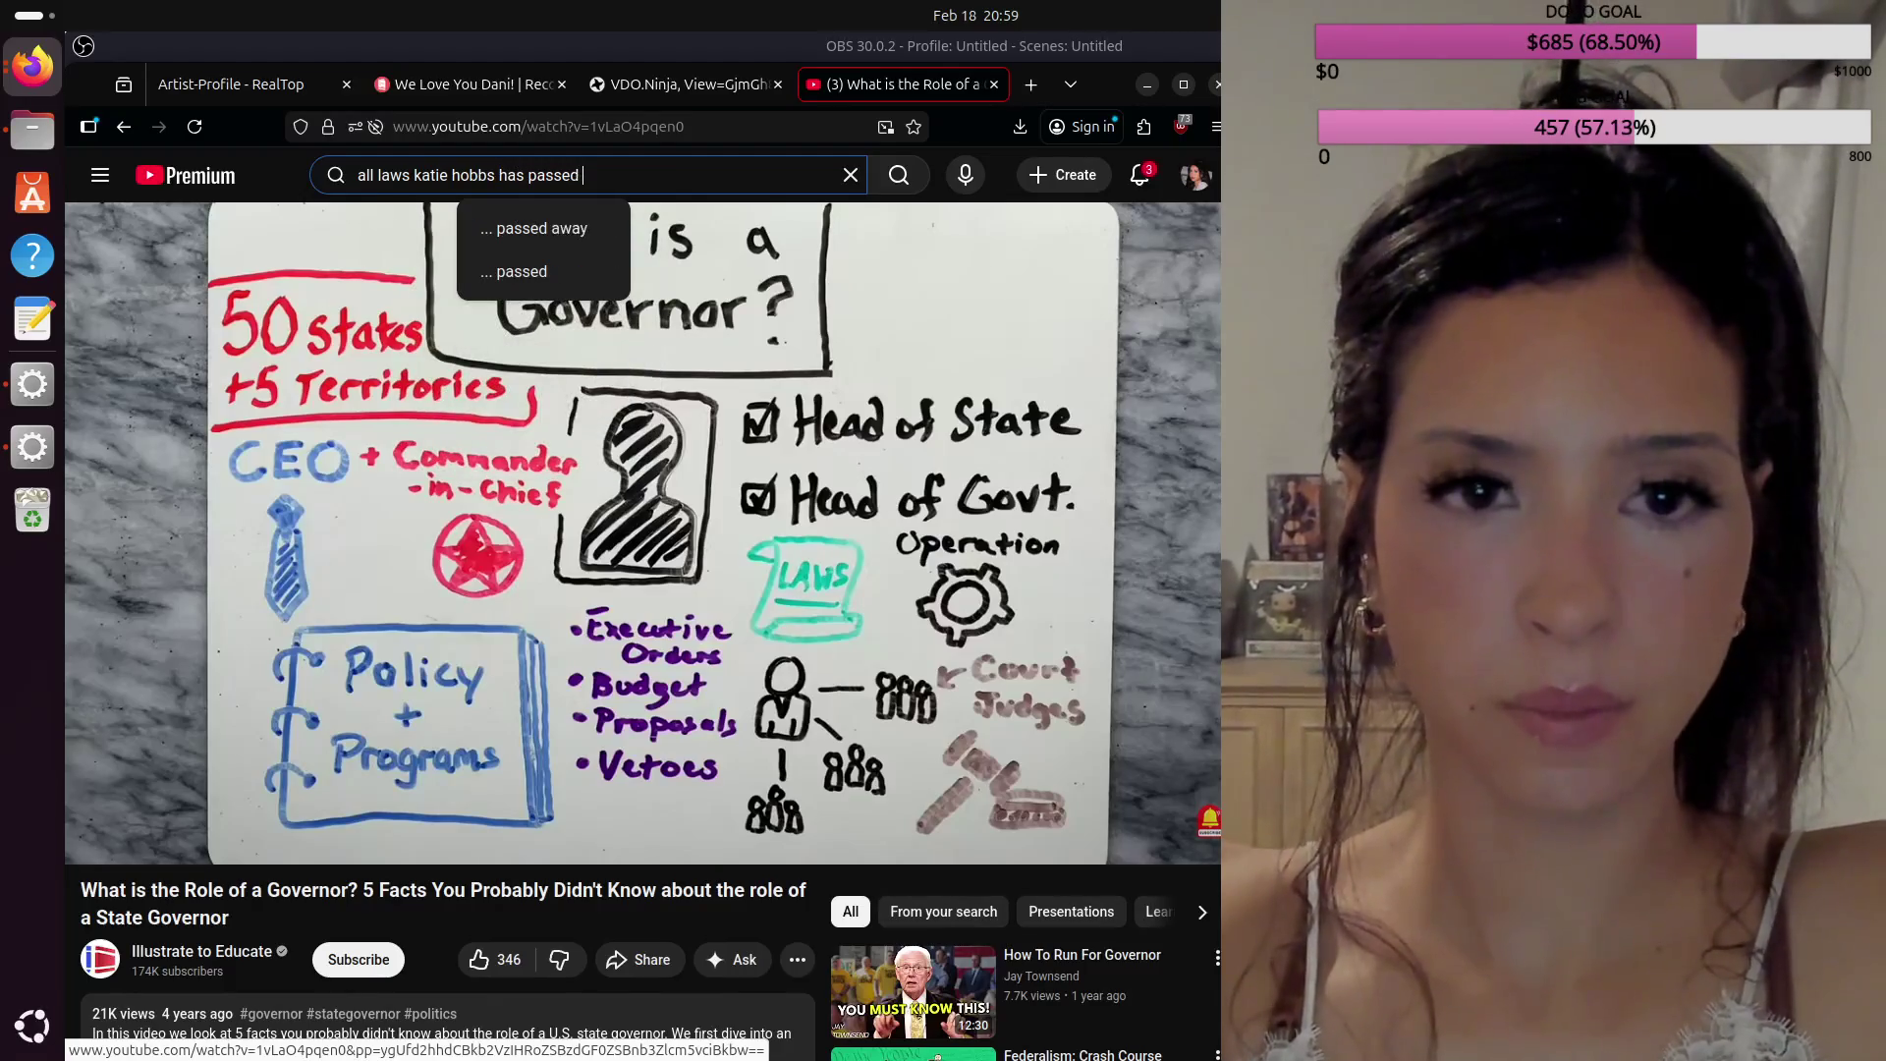
text( since bei)
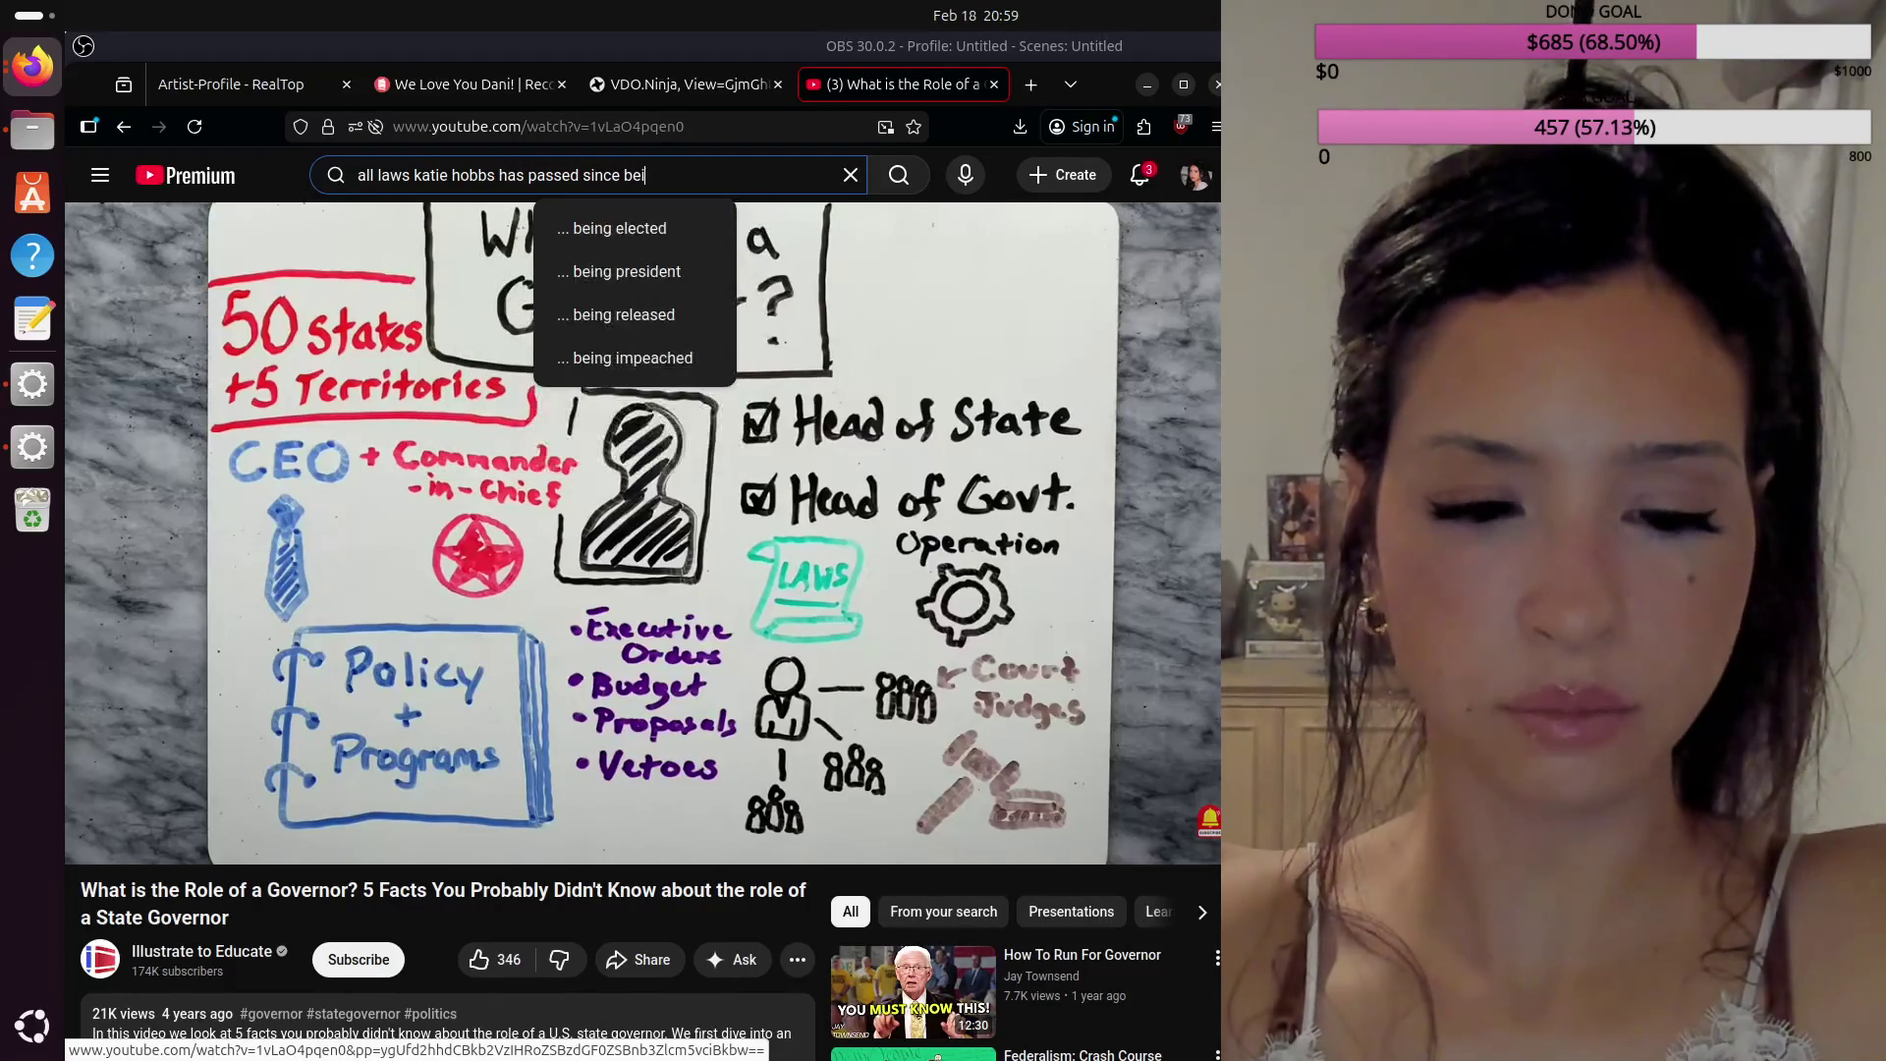
text(ng in offi)
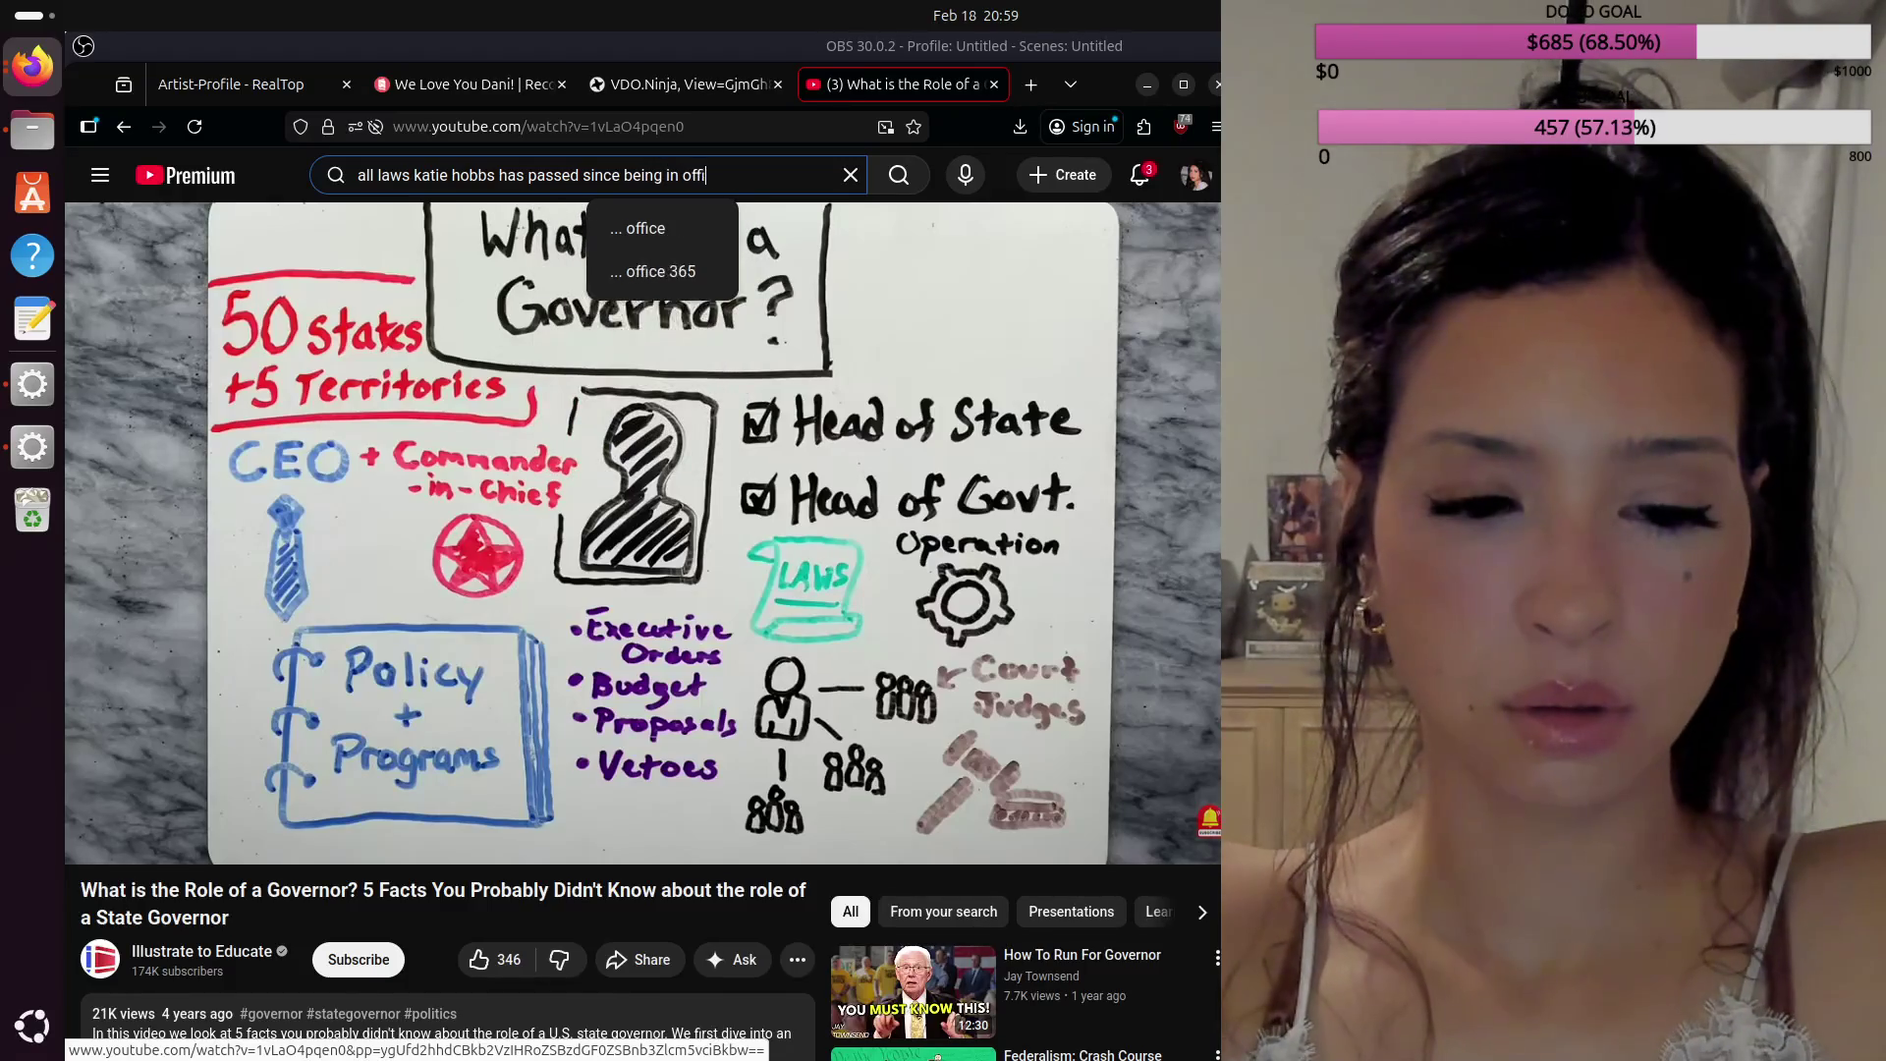
click(628, 218)
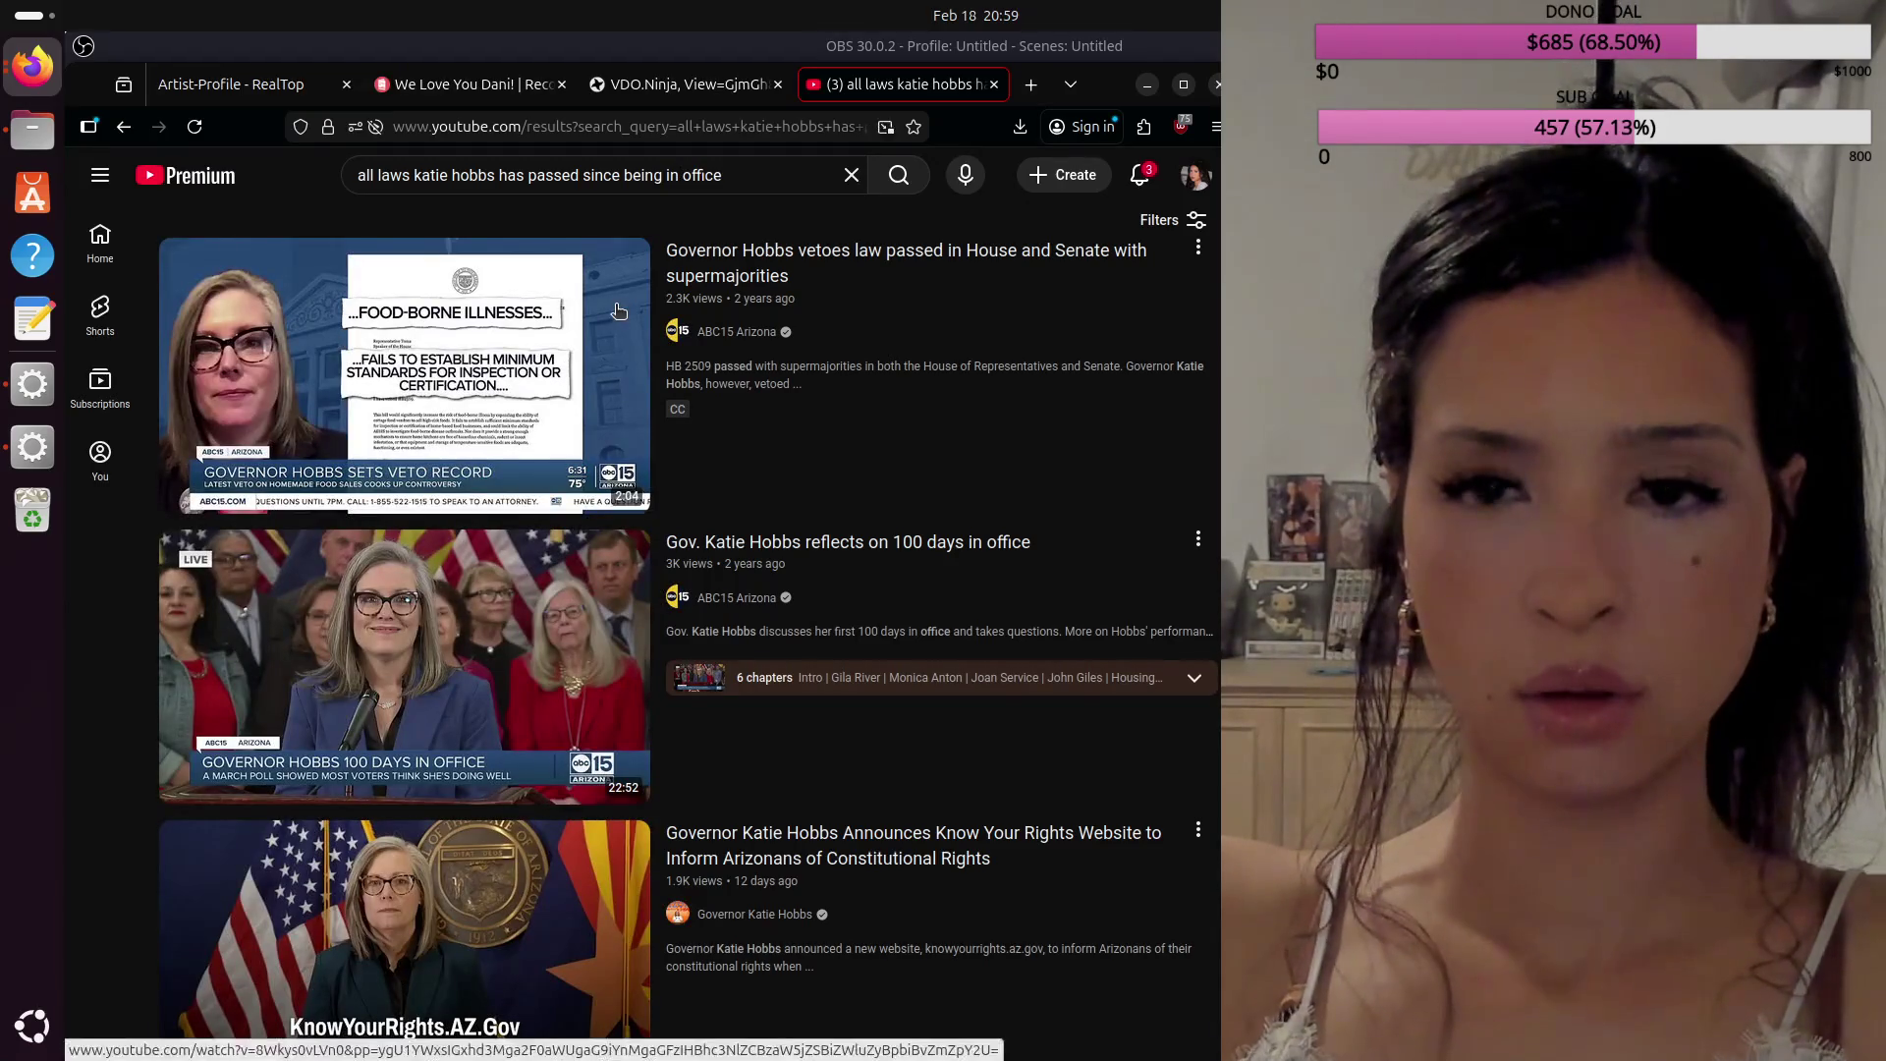
triple_click(655, 180)
Step: Copy the laws-passed-in-office query into the address bar and run it as a Google search
right_click(656, 187)
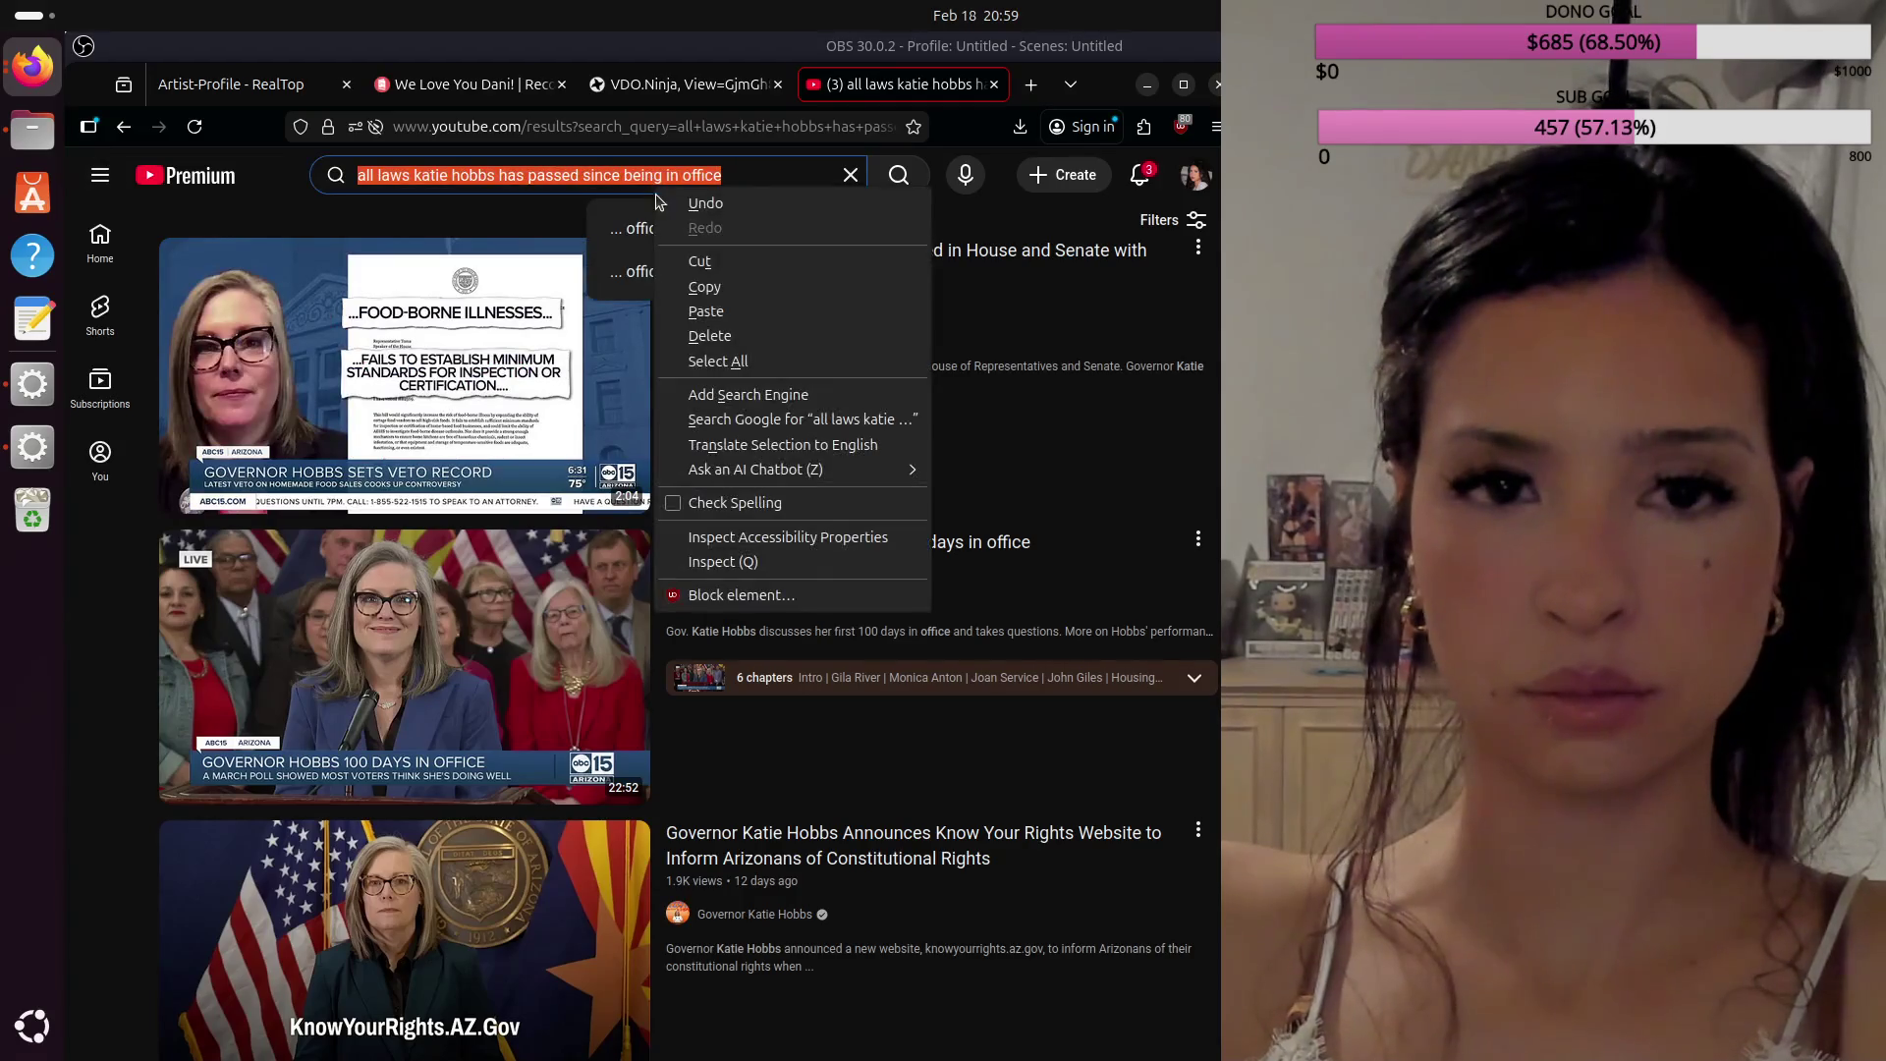
click(720, 288)
double_click(743, 127)
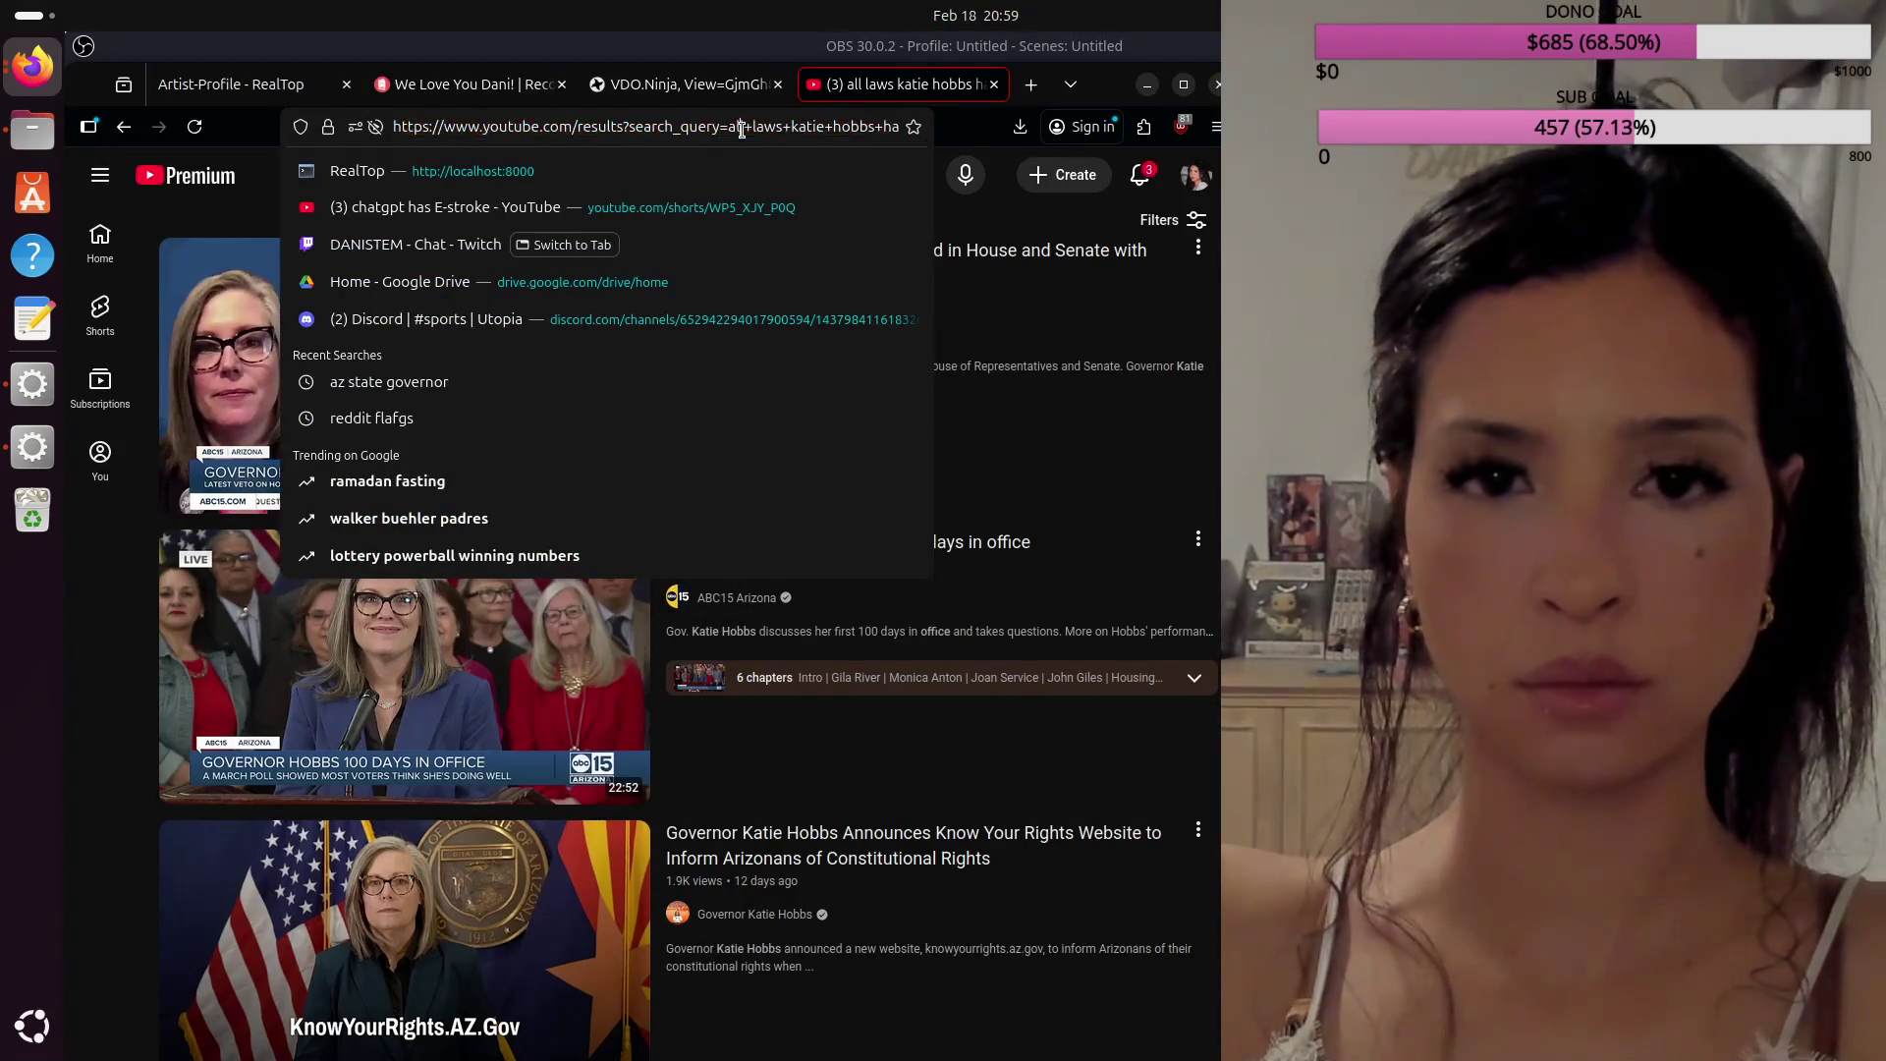
triple_click(743, 127)
right_click(743, 128)
click(773, 283)
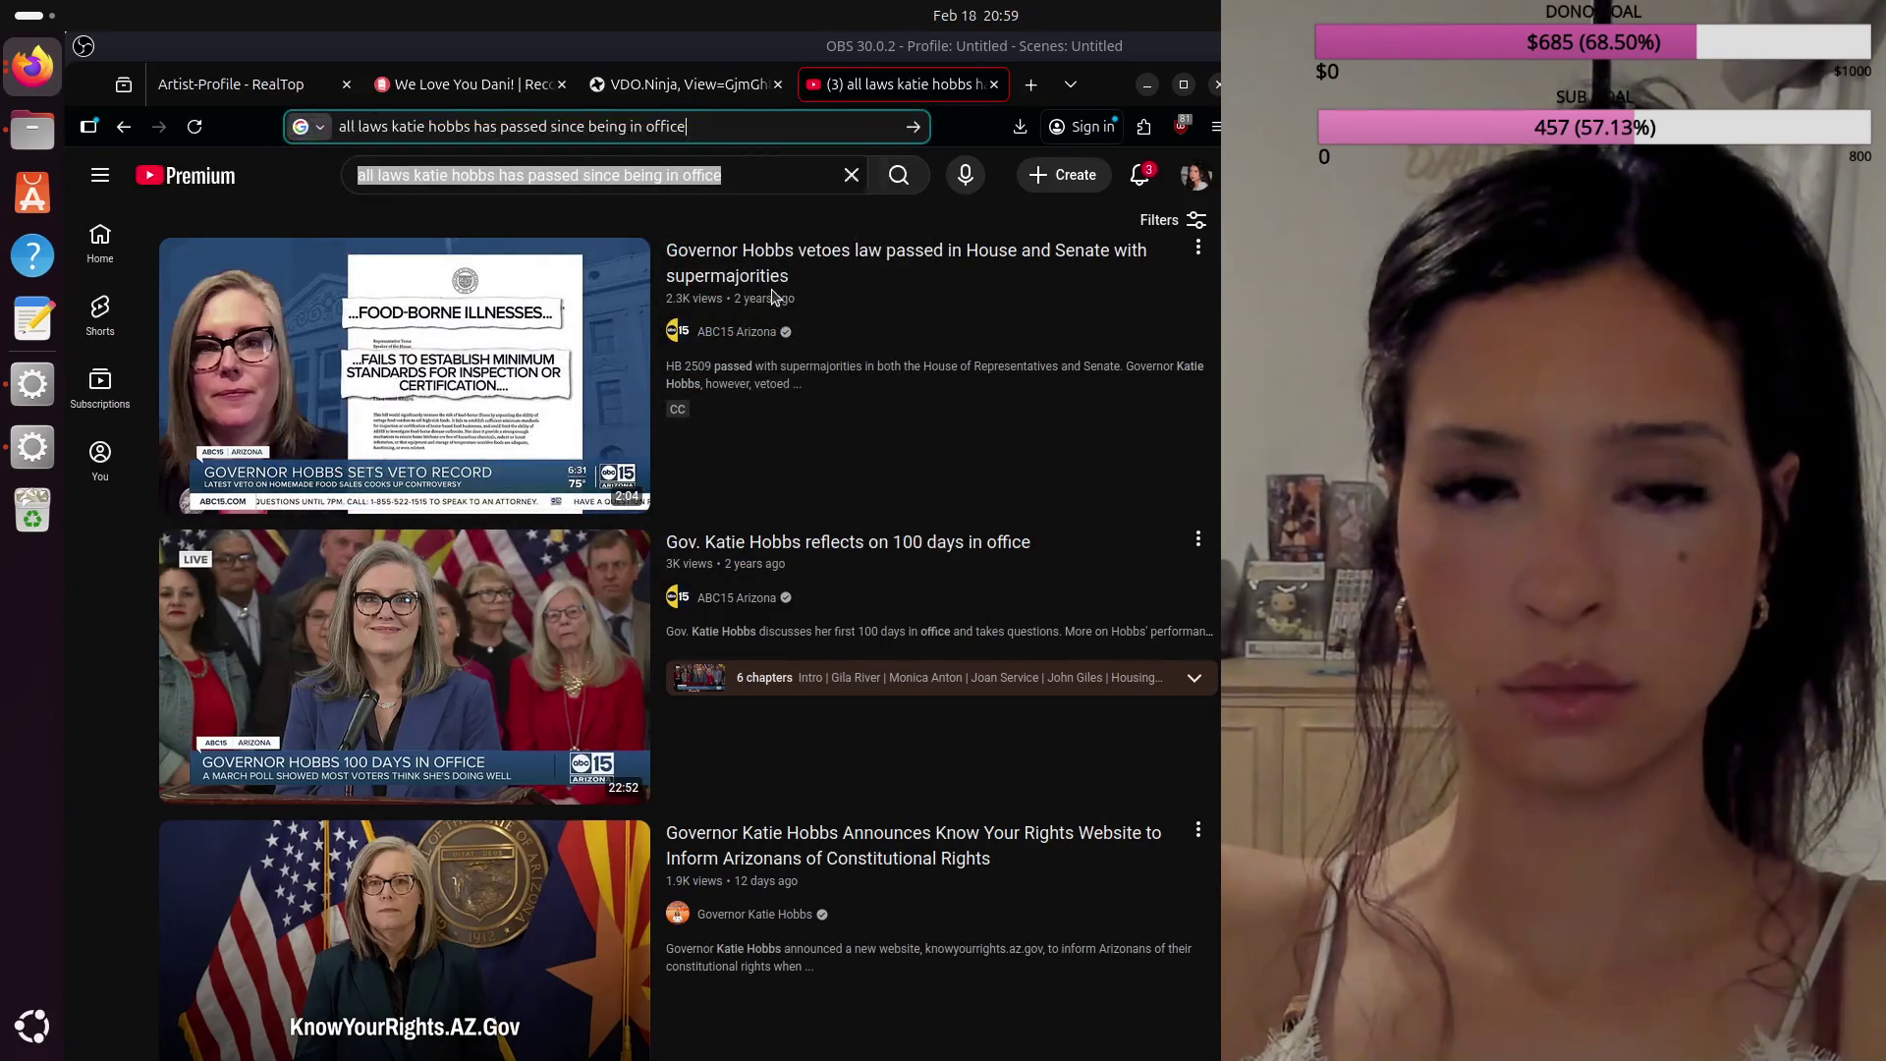
key(Return)
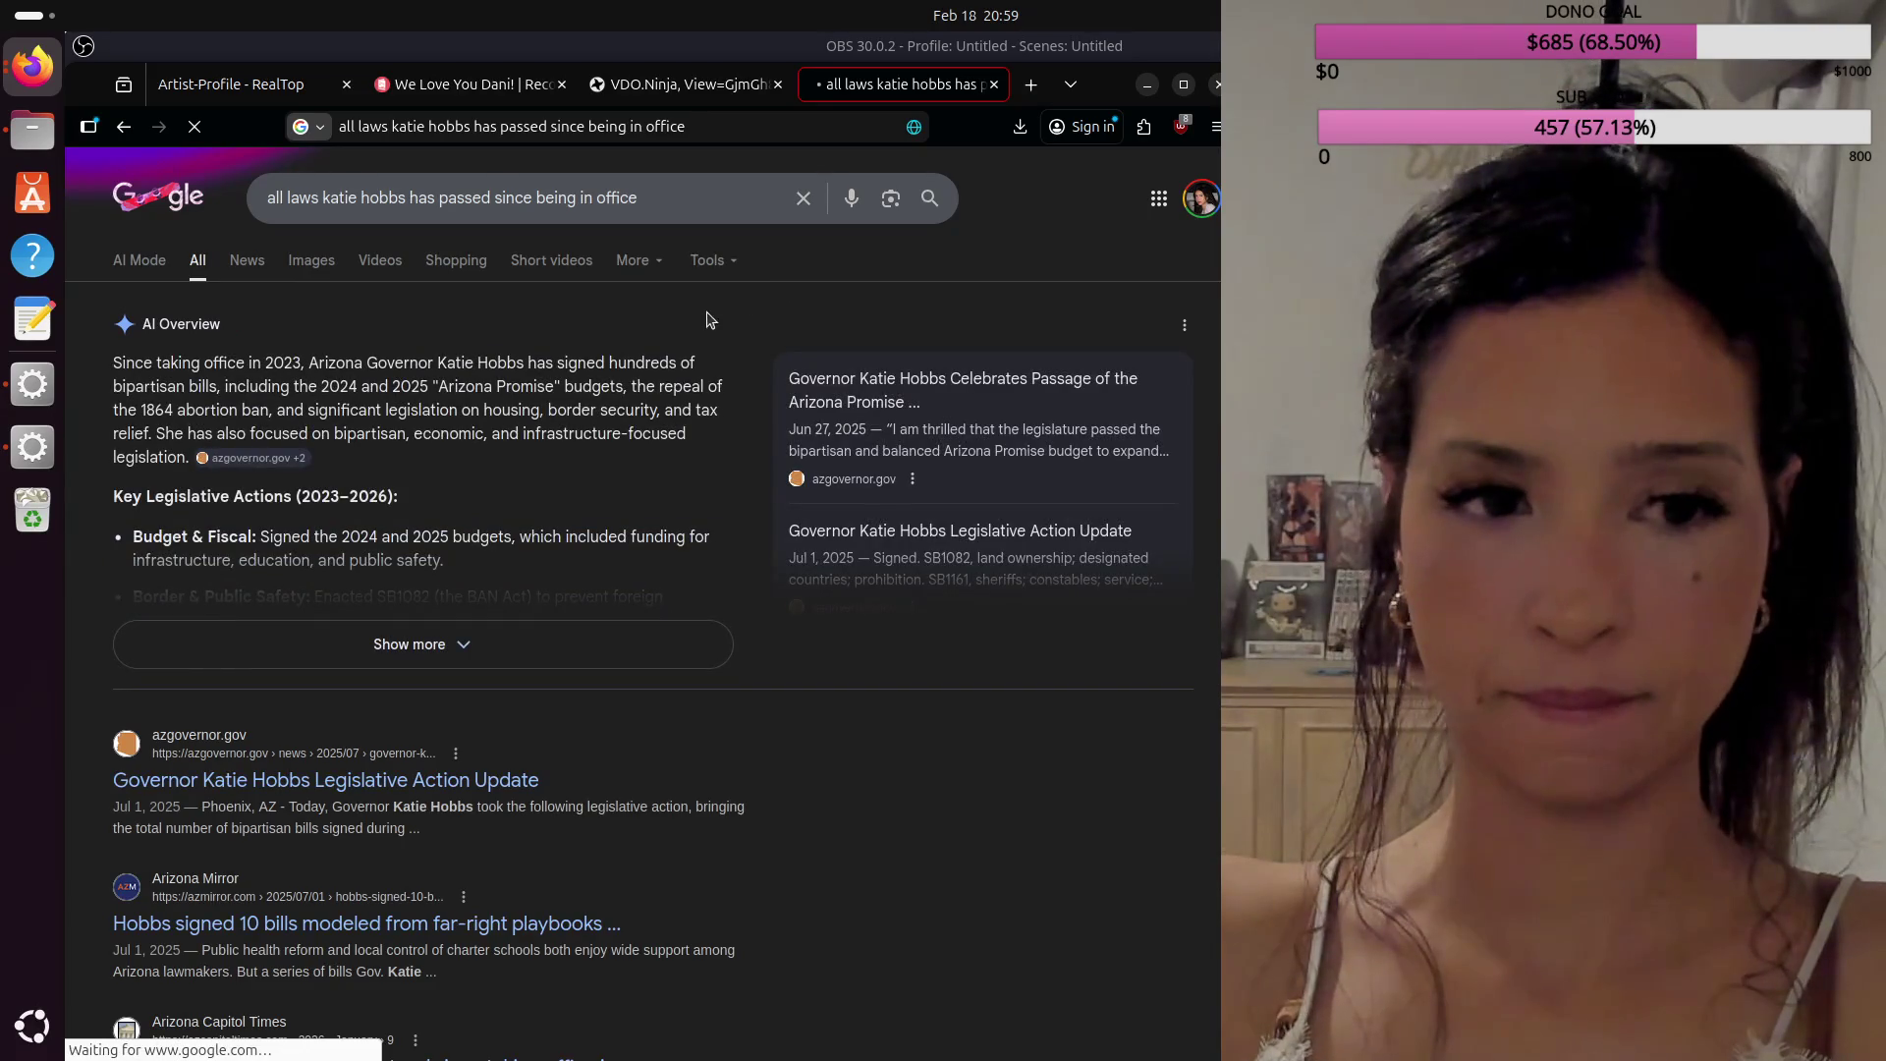
Step: Expand the full AI overview and open the Arizona Capitol Times article on vetoed bills
click(414, 646)
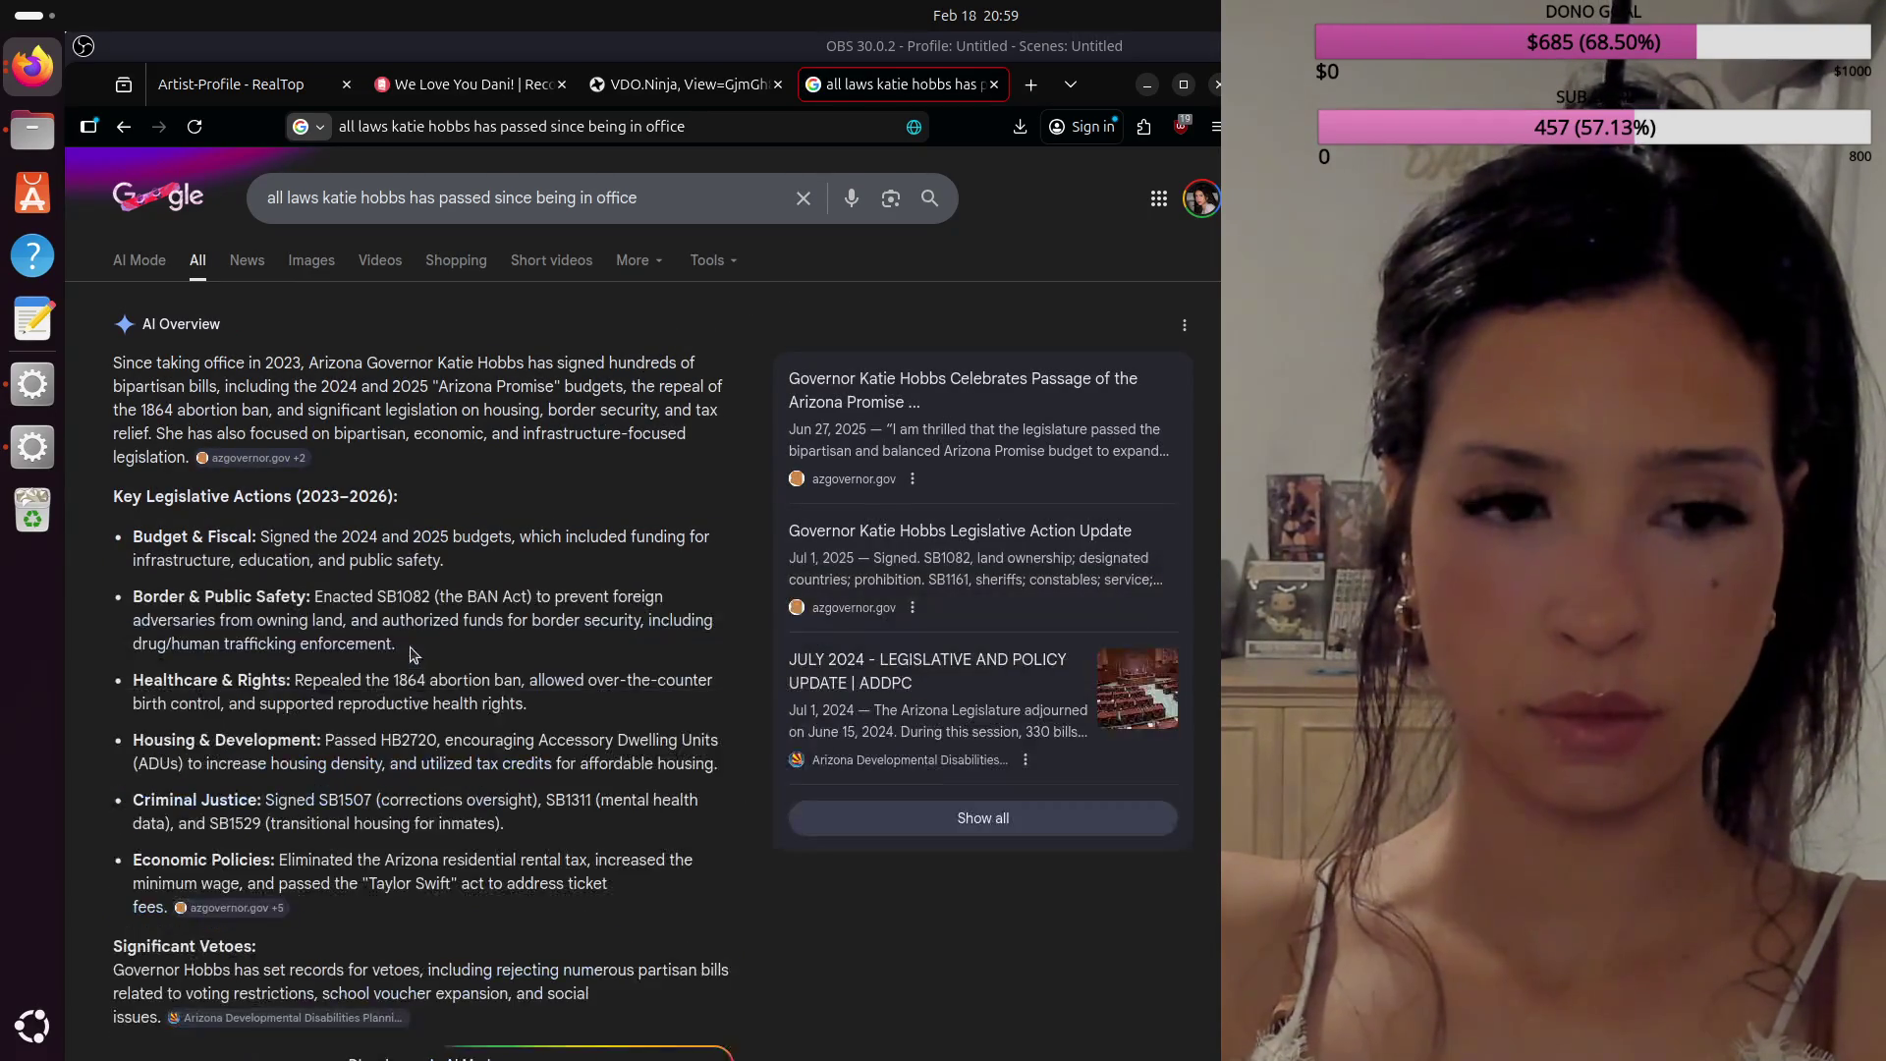
scroll(412, 654, down, 4)
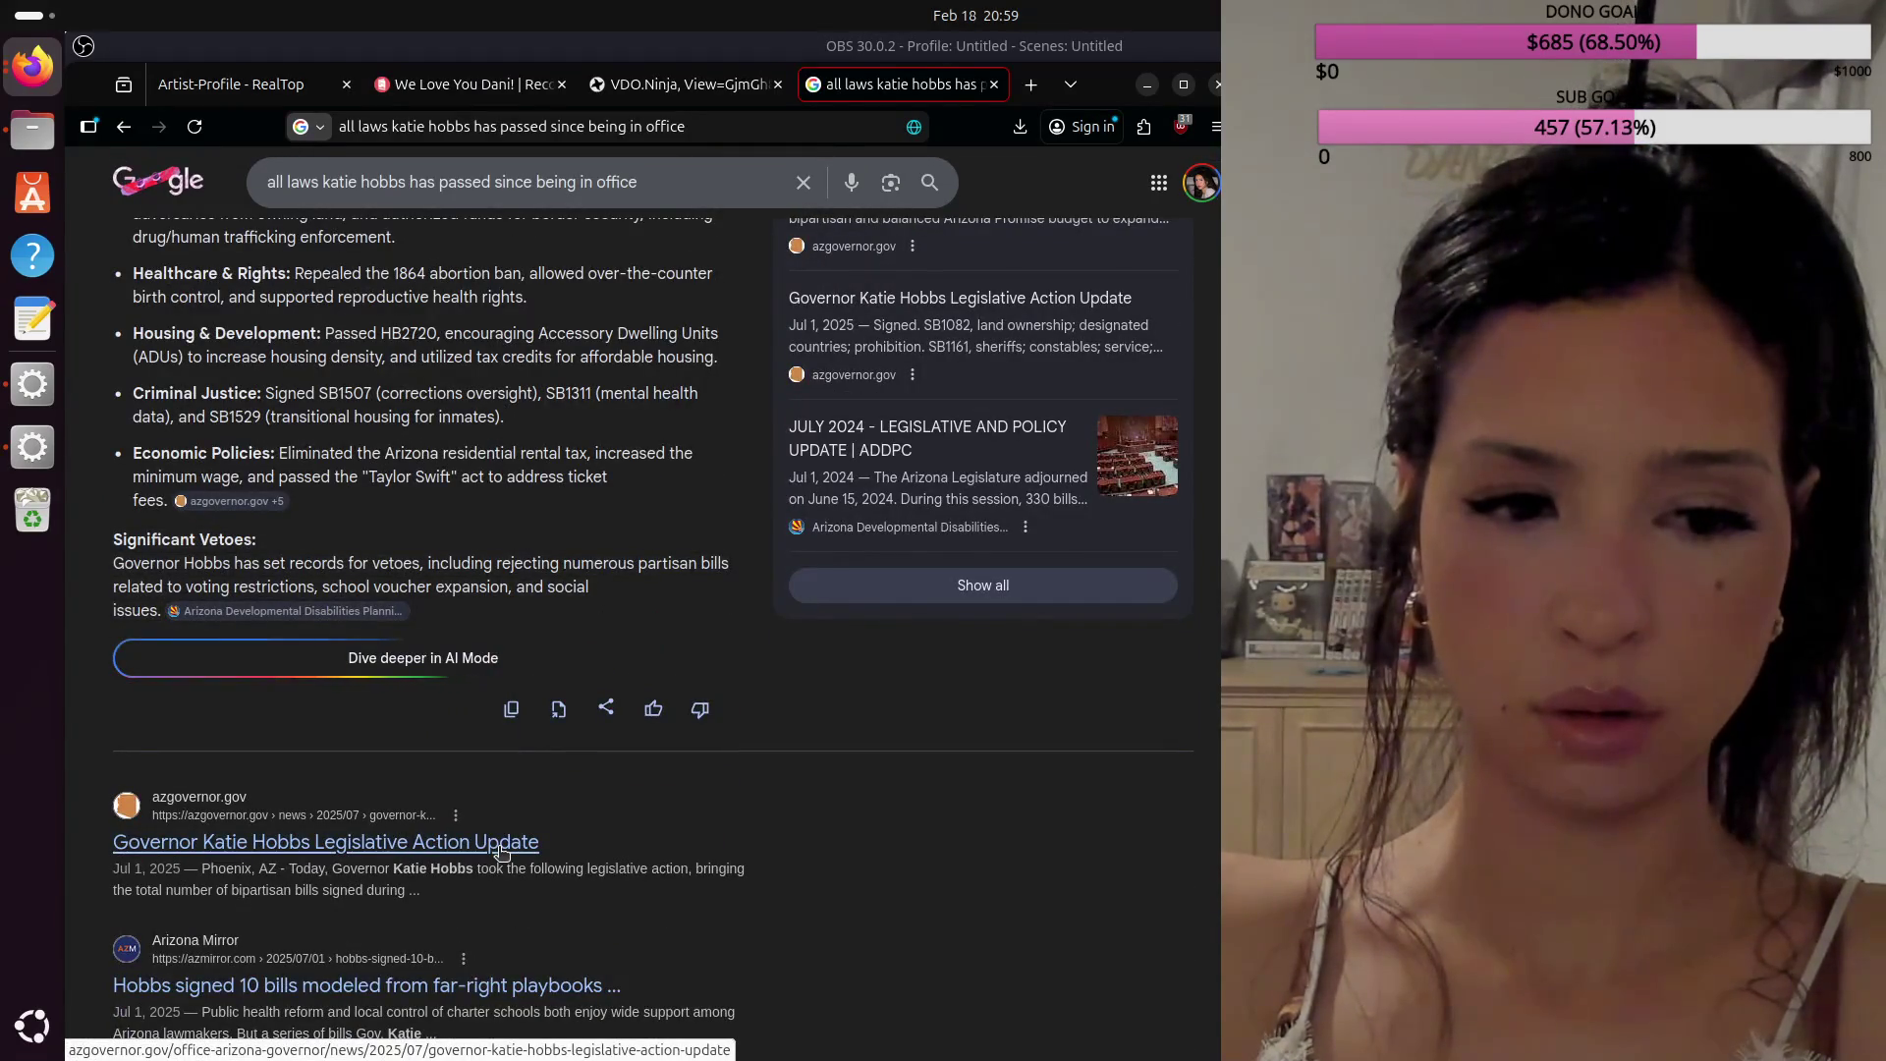
scroll(501, 851, down, 1)
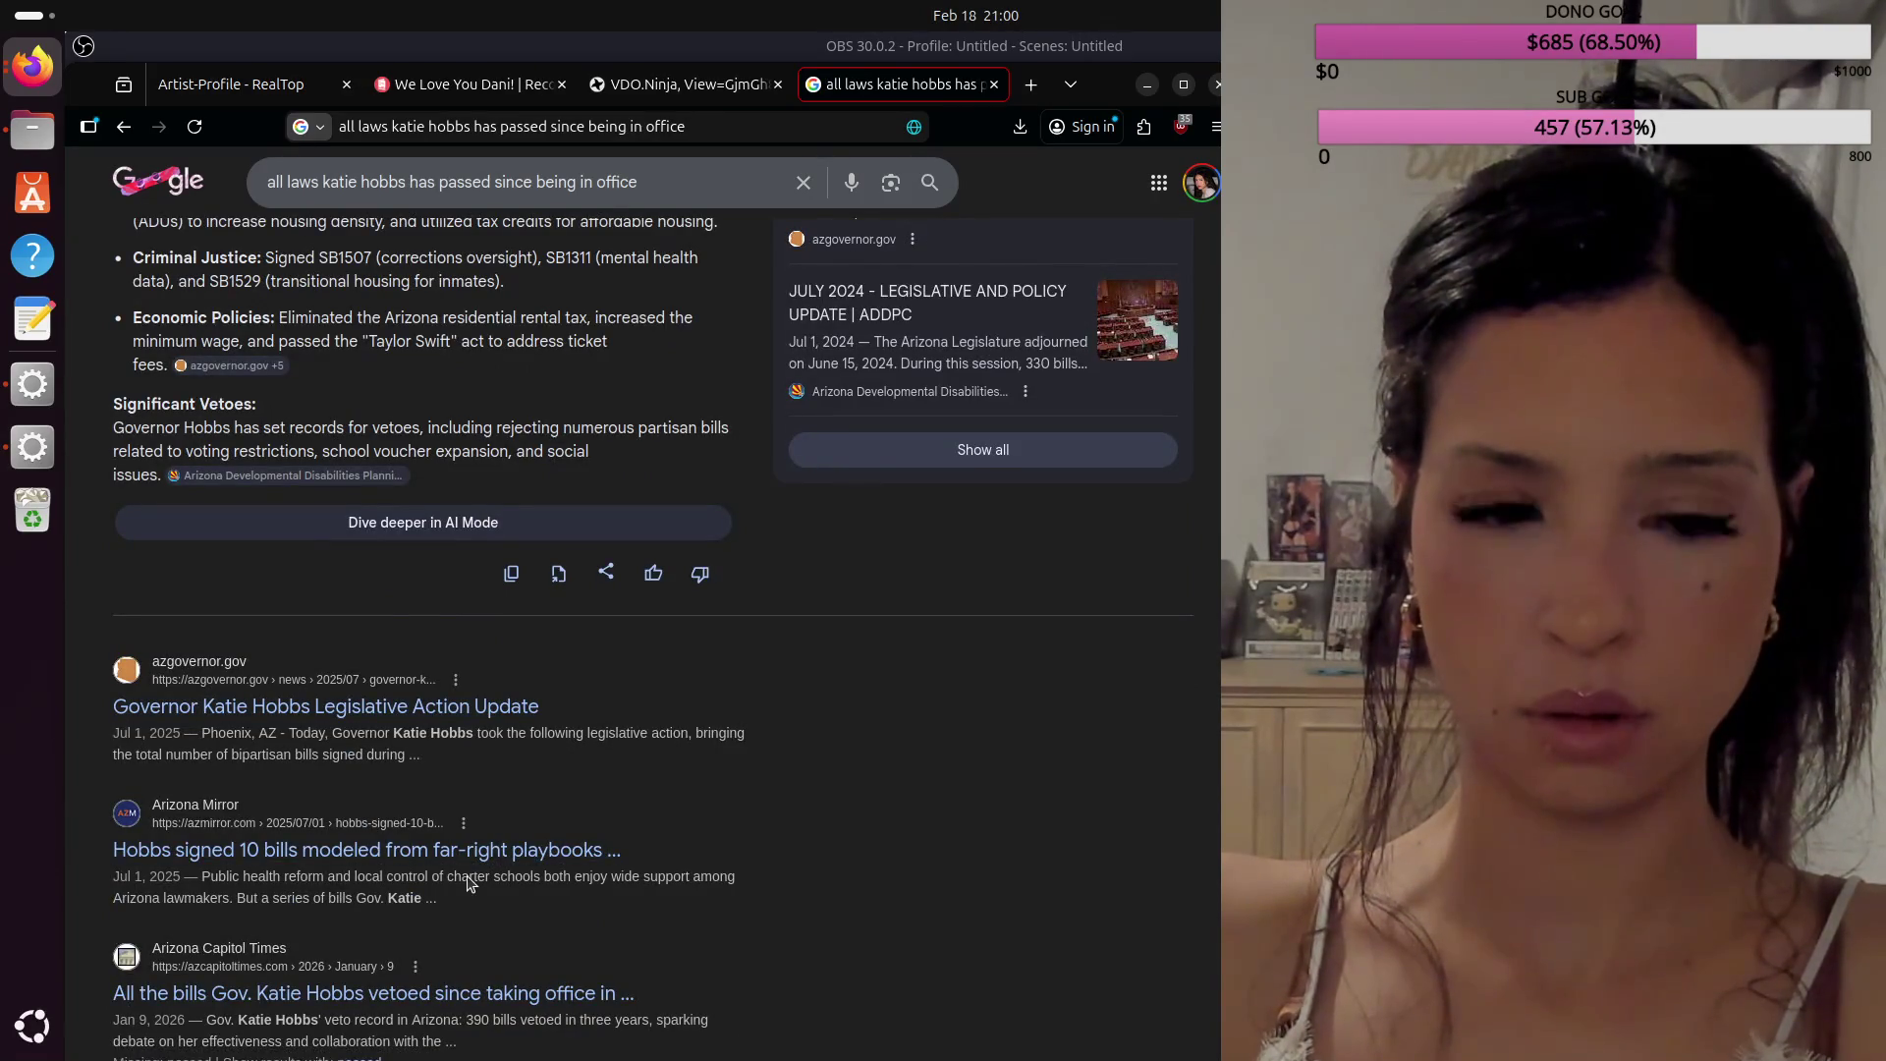
scroll(468, 884, down, 2)
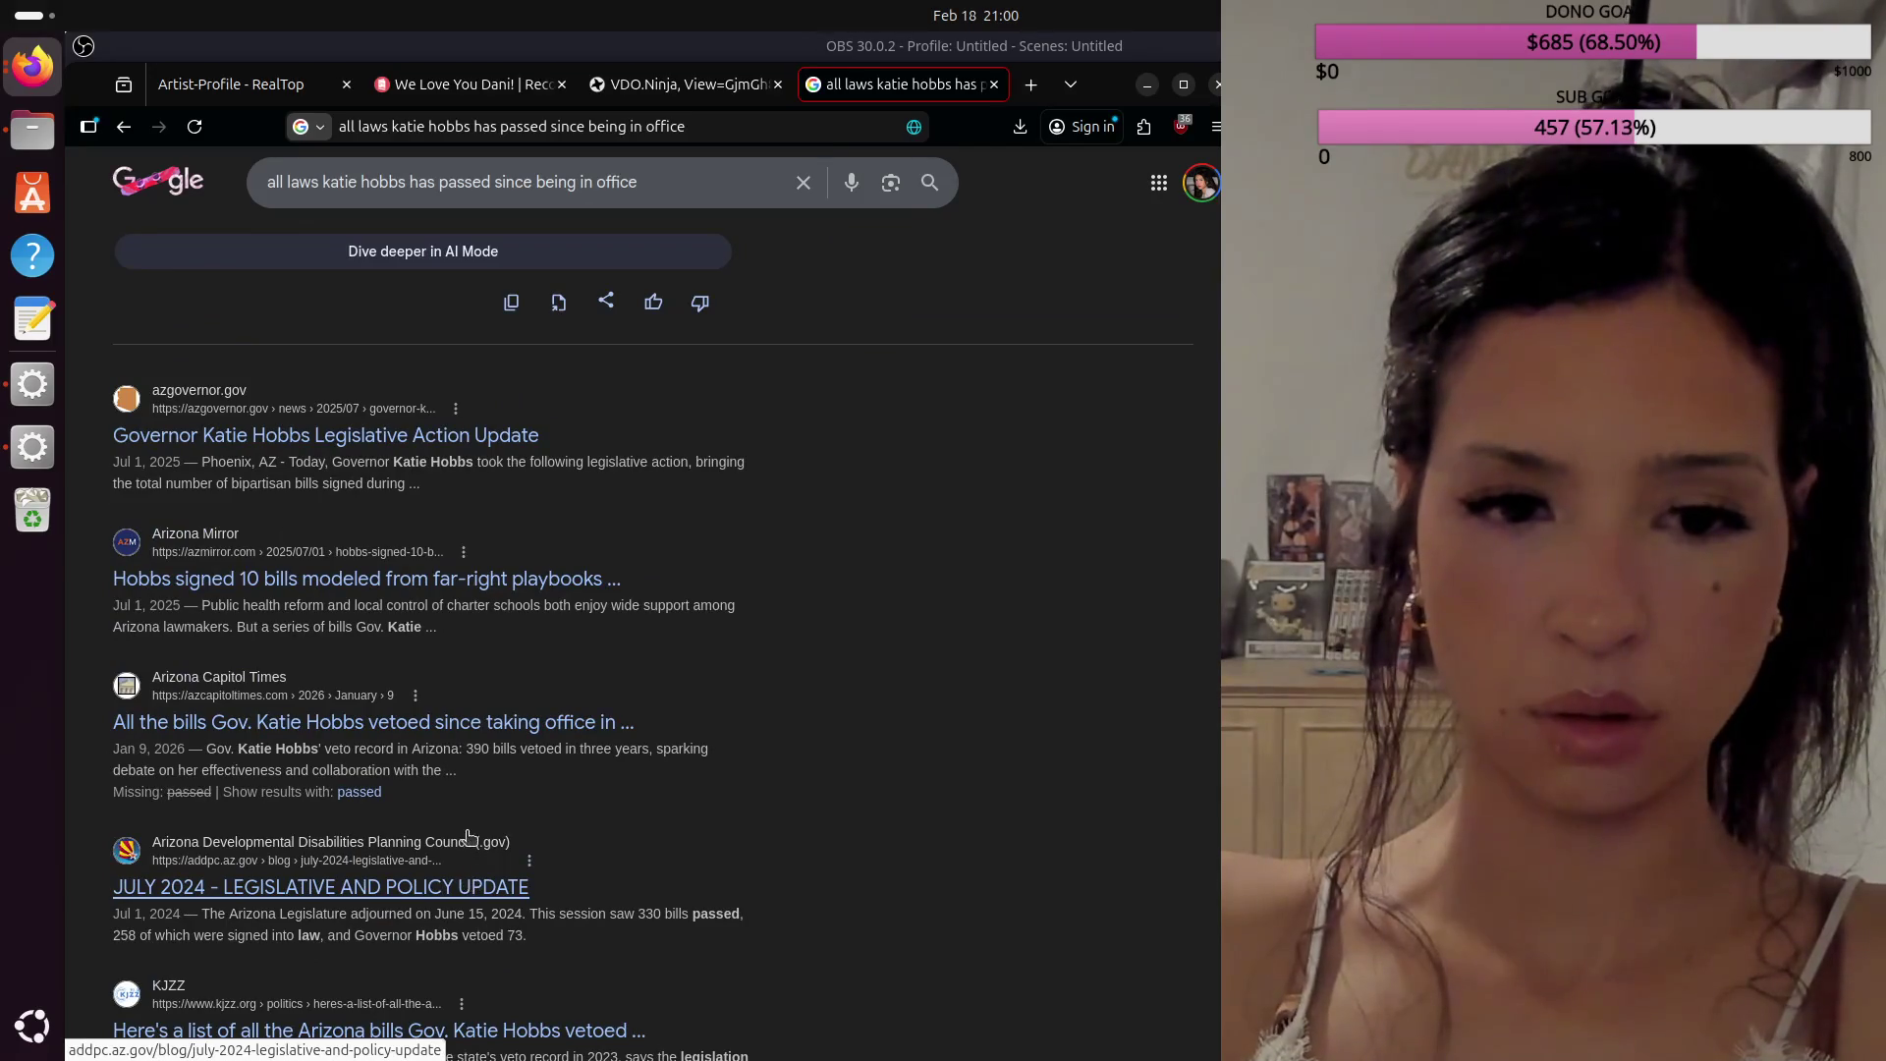
click(510, 725)
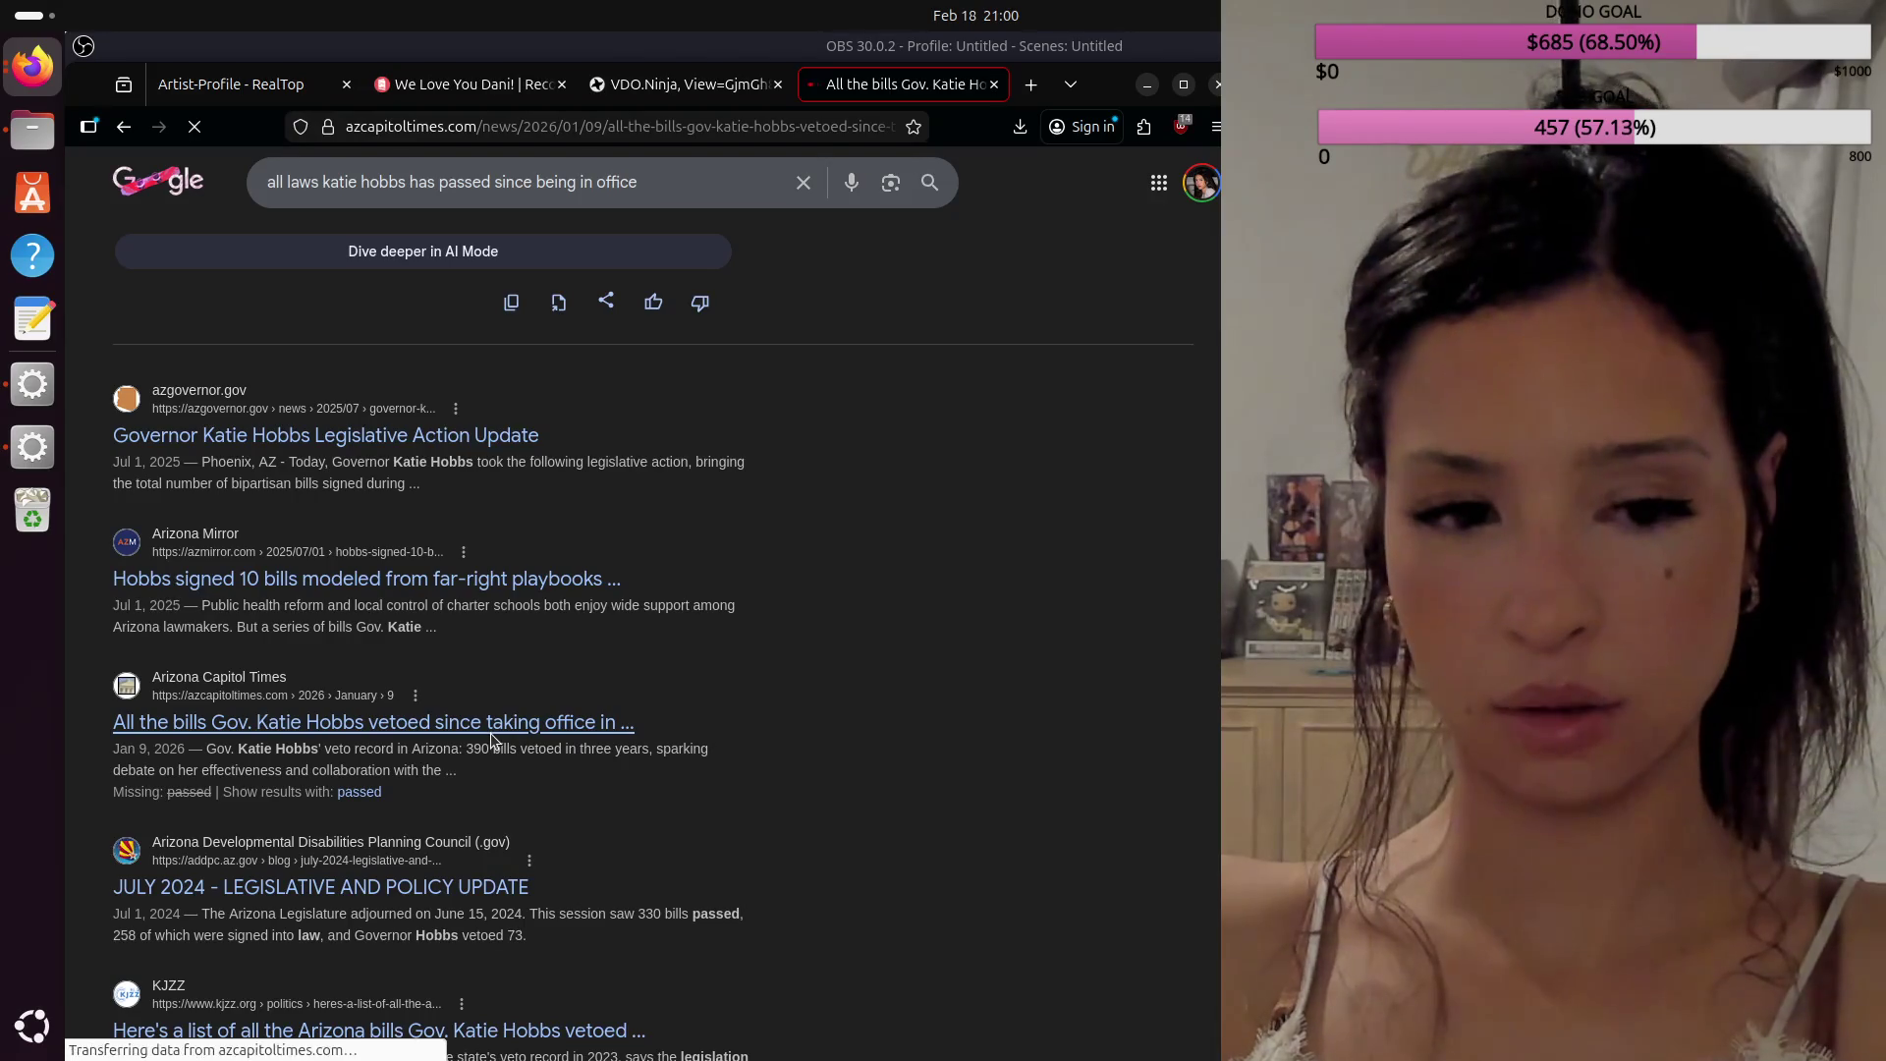
Step: Scroll the Hobbs vetoed-bills article past the photo to Key Points reporting 390 vetoes
scroll(513, 698, down, 2)
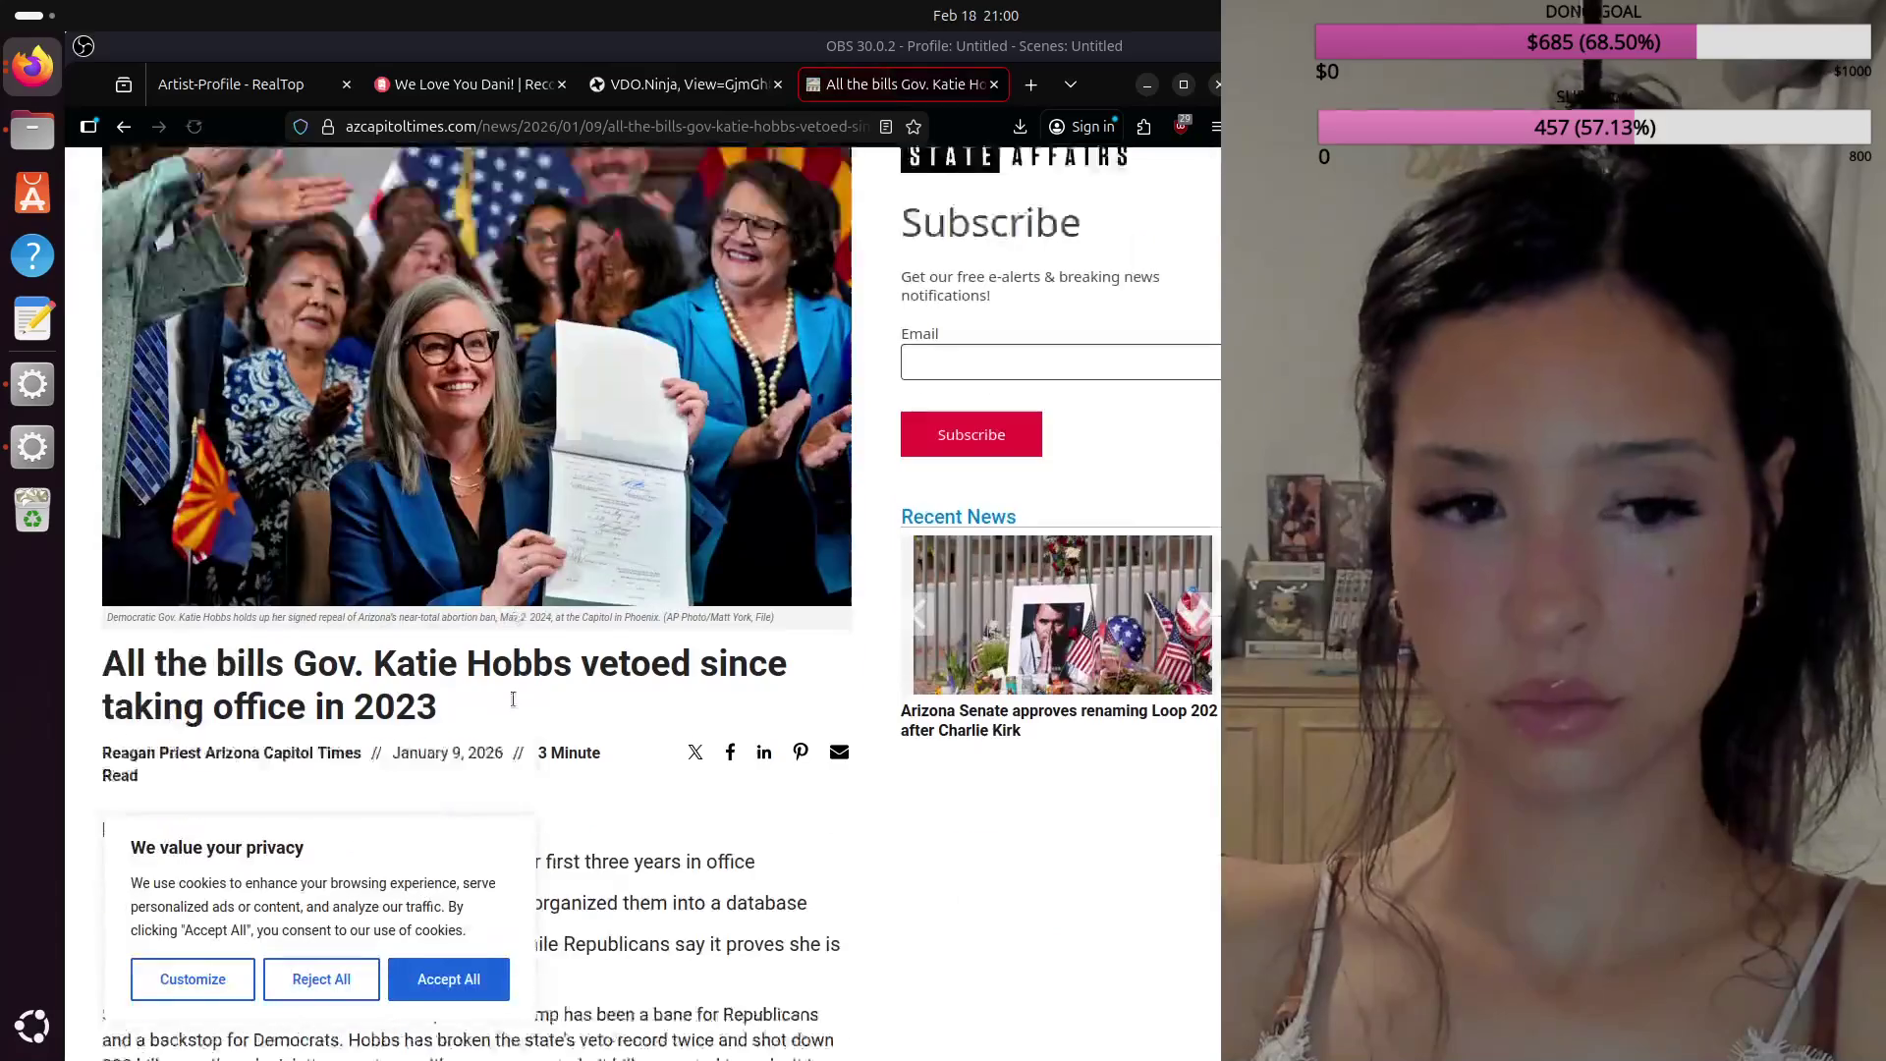
scroll(513, 707, down, 1)
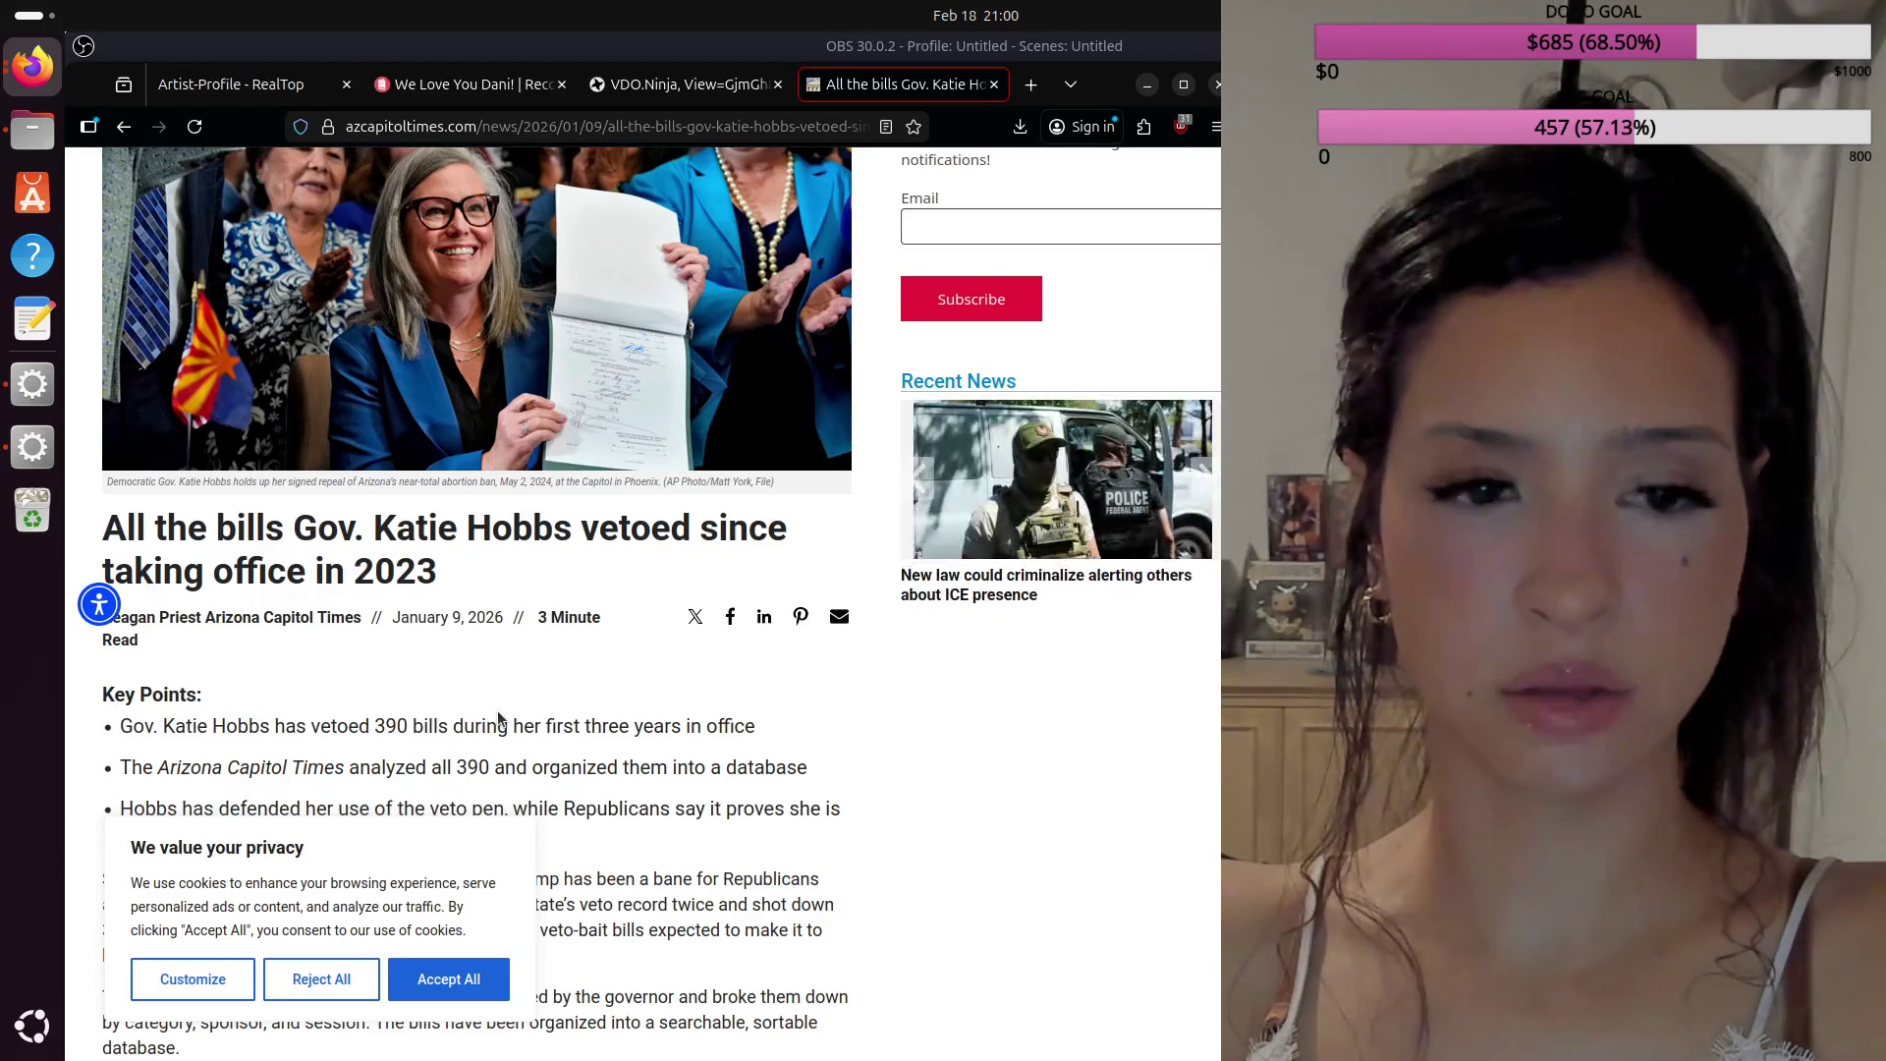
scroll(481, 702, down, 3)
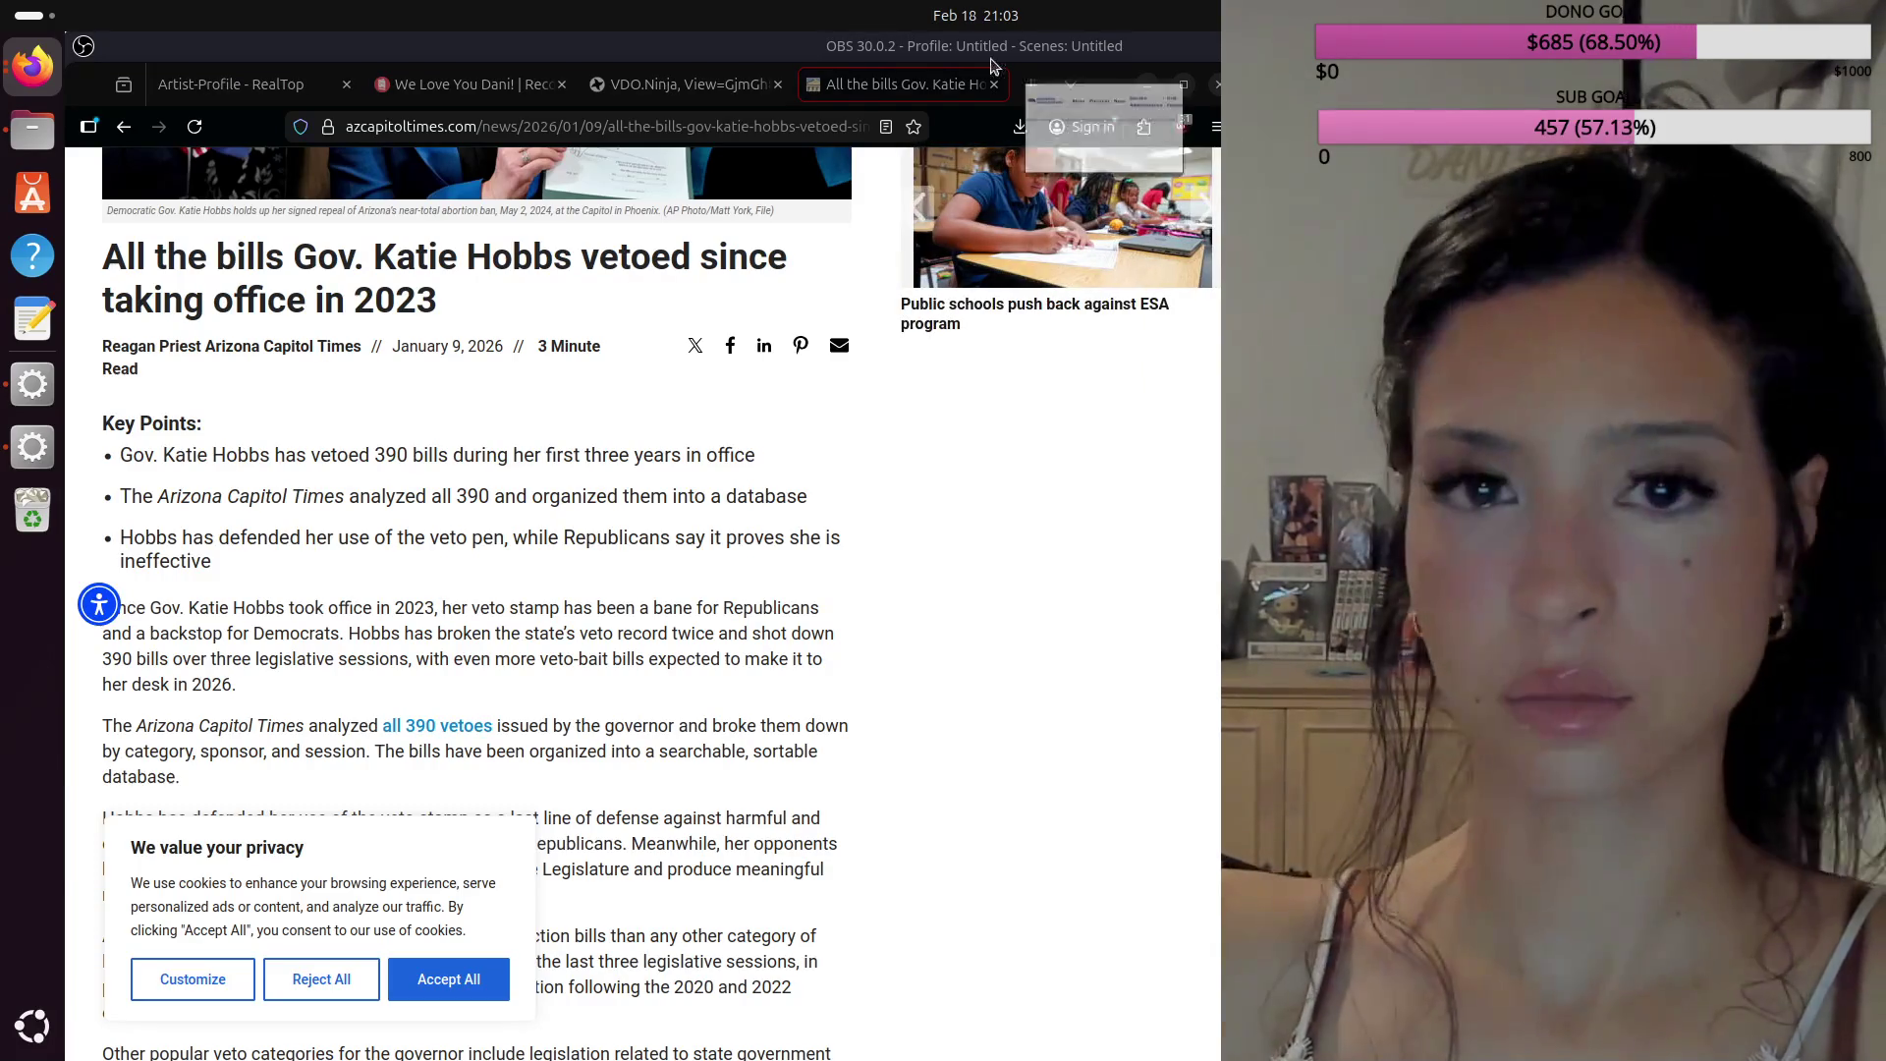
drag(991, 66, 746, 101)
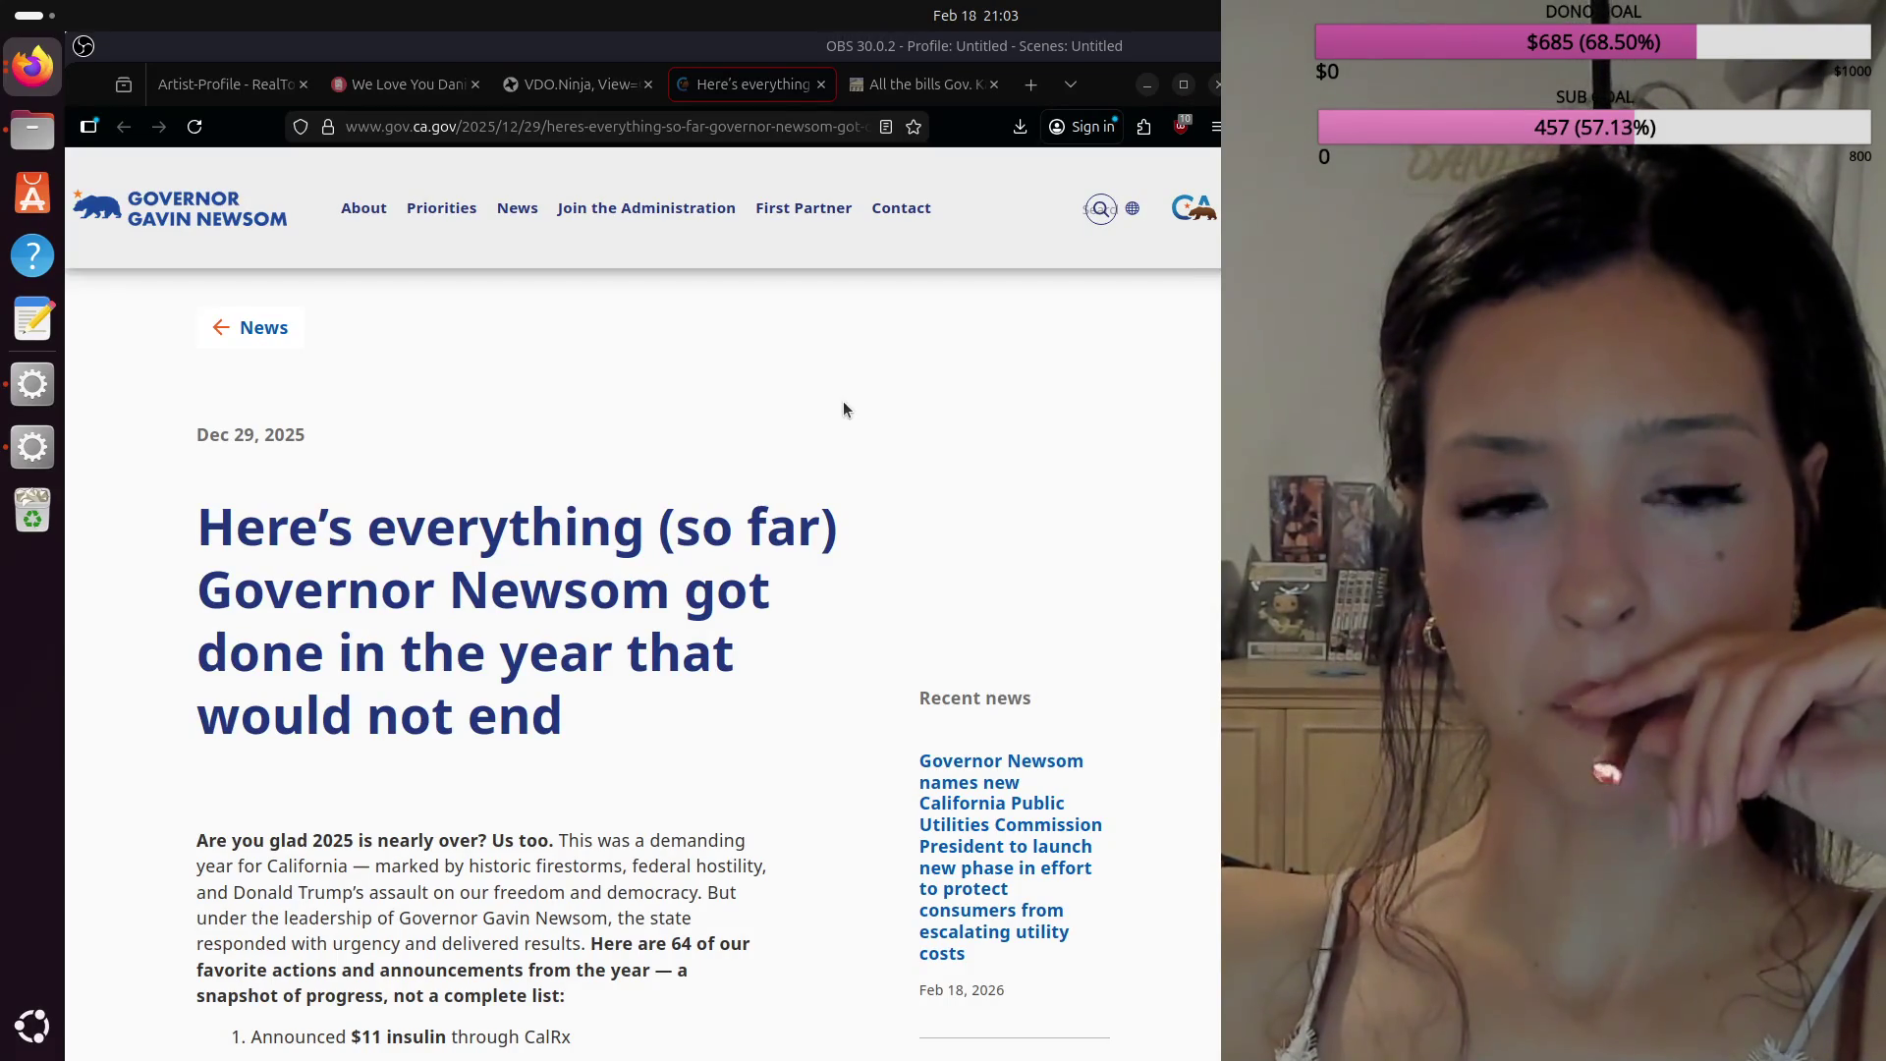
Step: Scroll Newsom's 2025 list from $11 insulin through item 16
scroll(844, 409, down, 4)
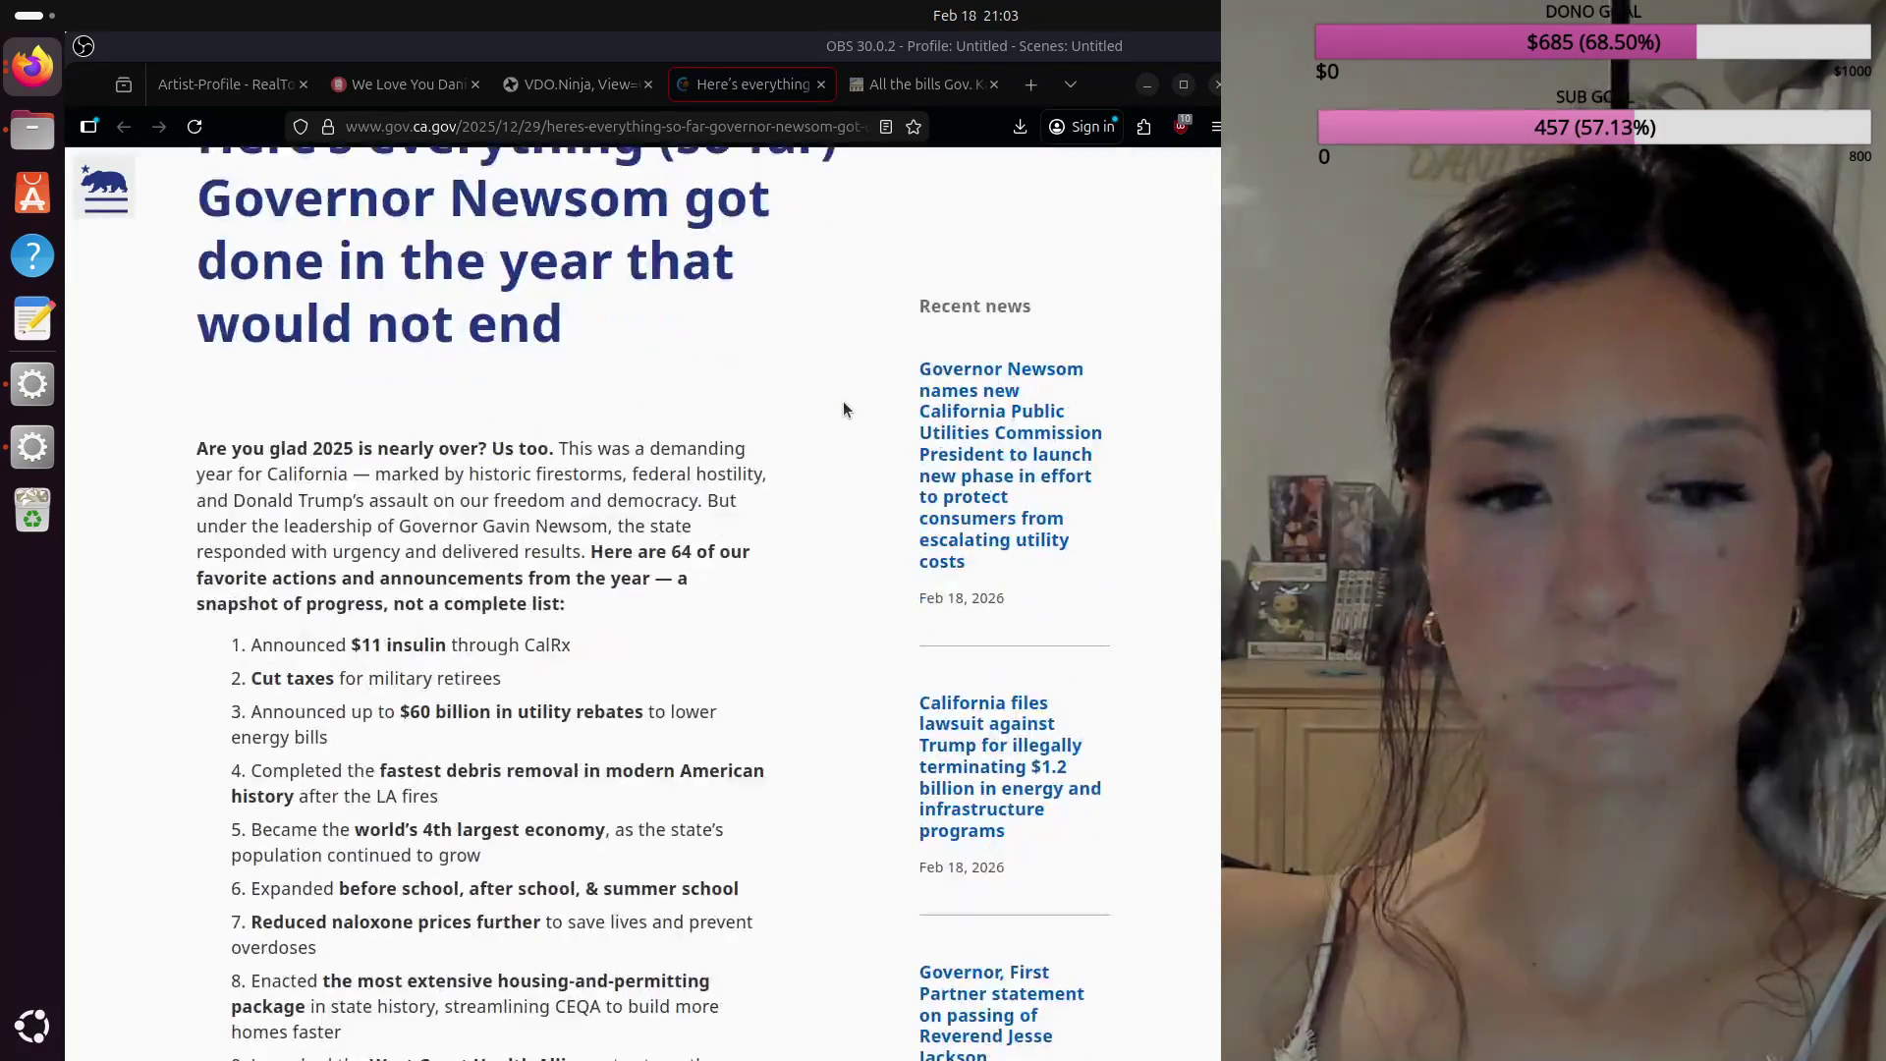
scroll(844, 409, down, 2)
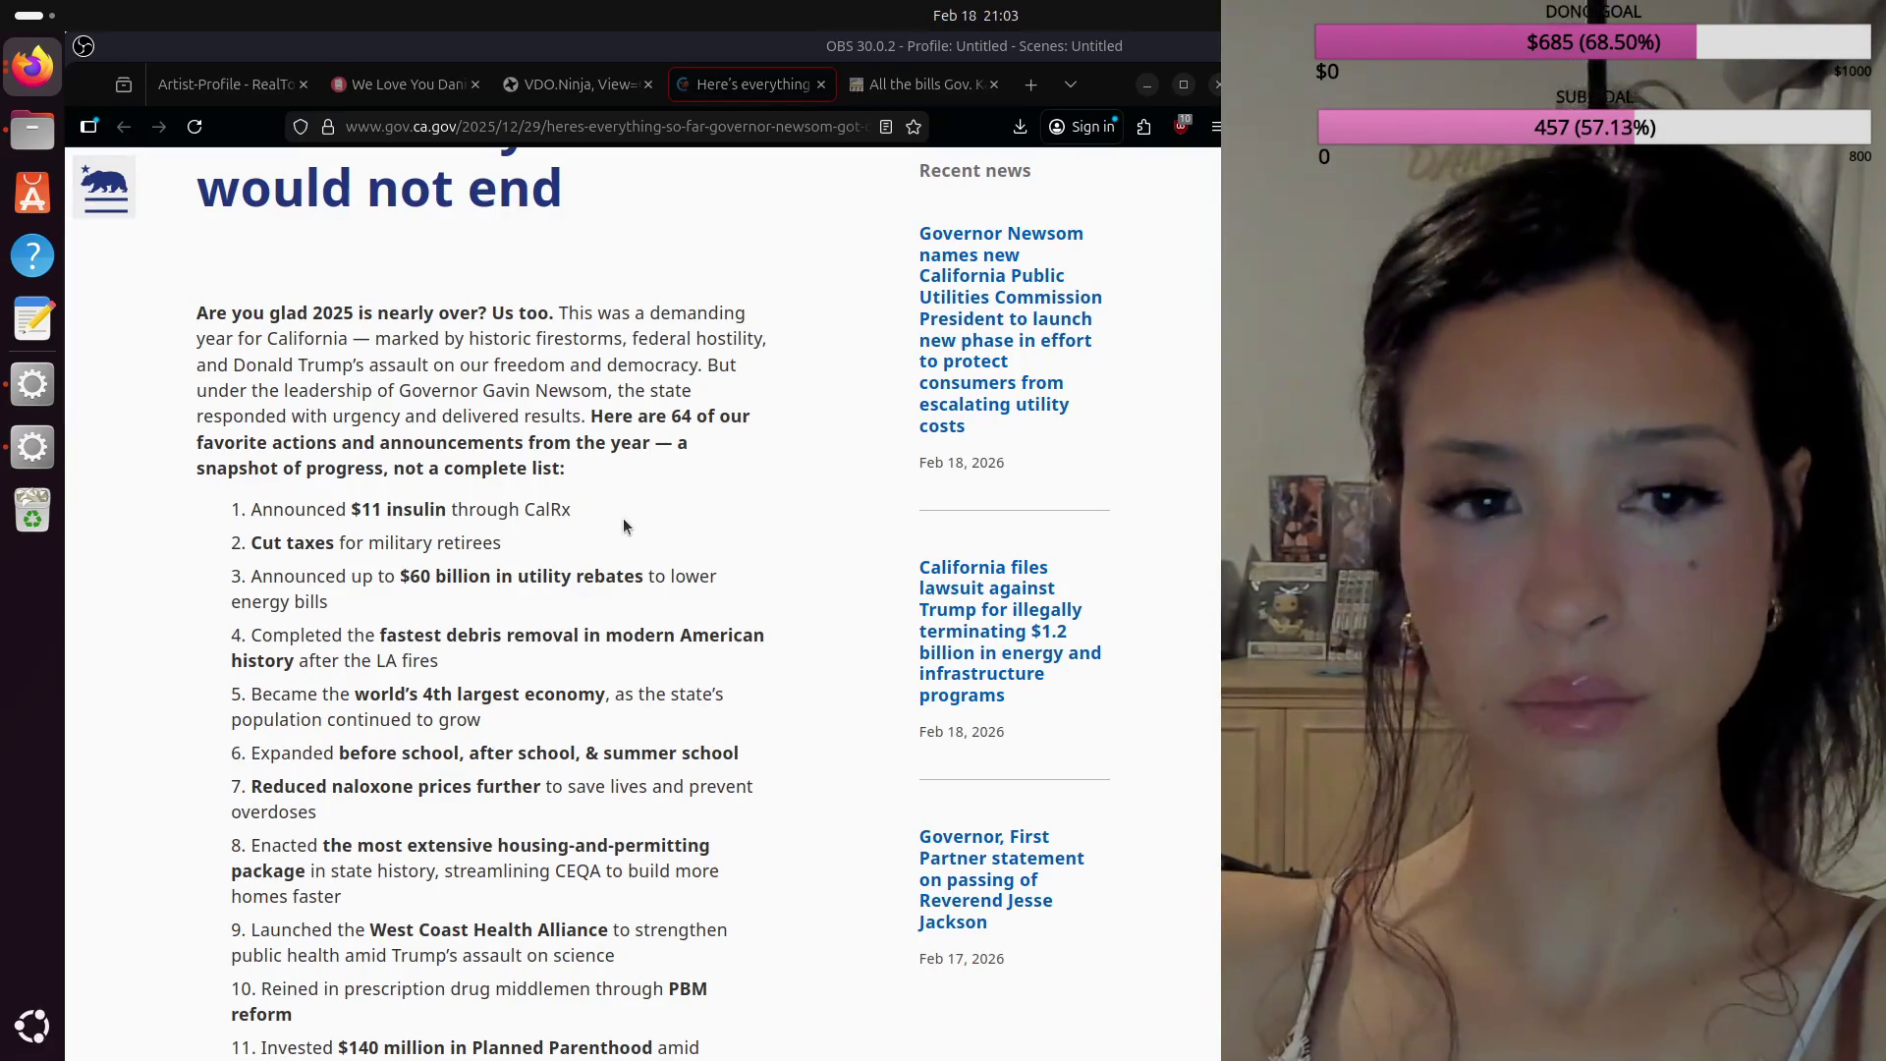
scroll(623, 519, down, 3)
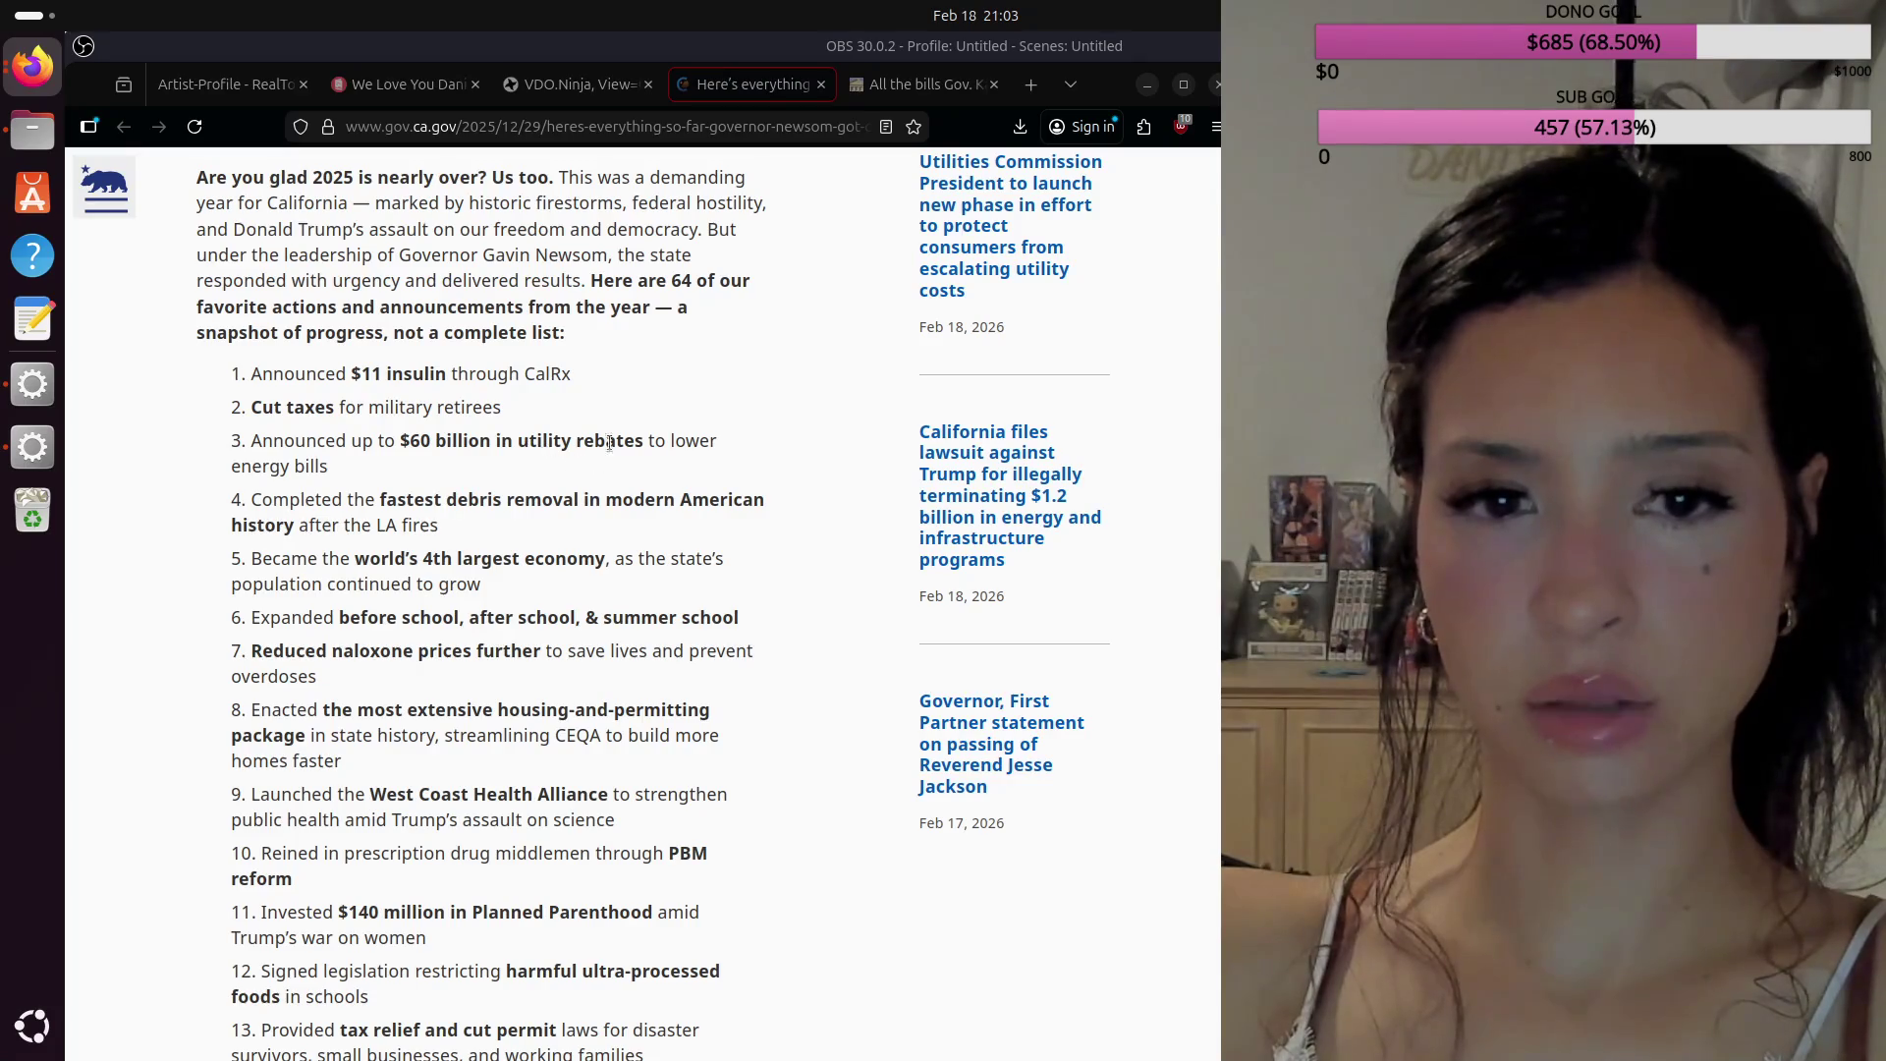
scroll(444, 458, down, 2)
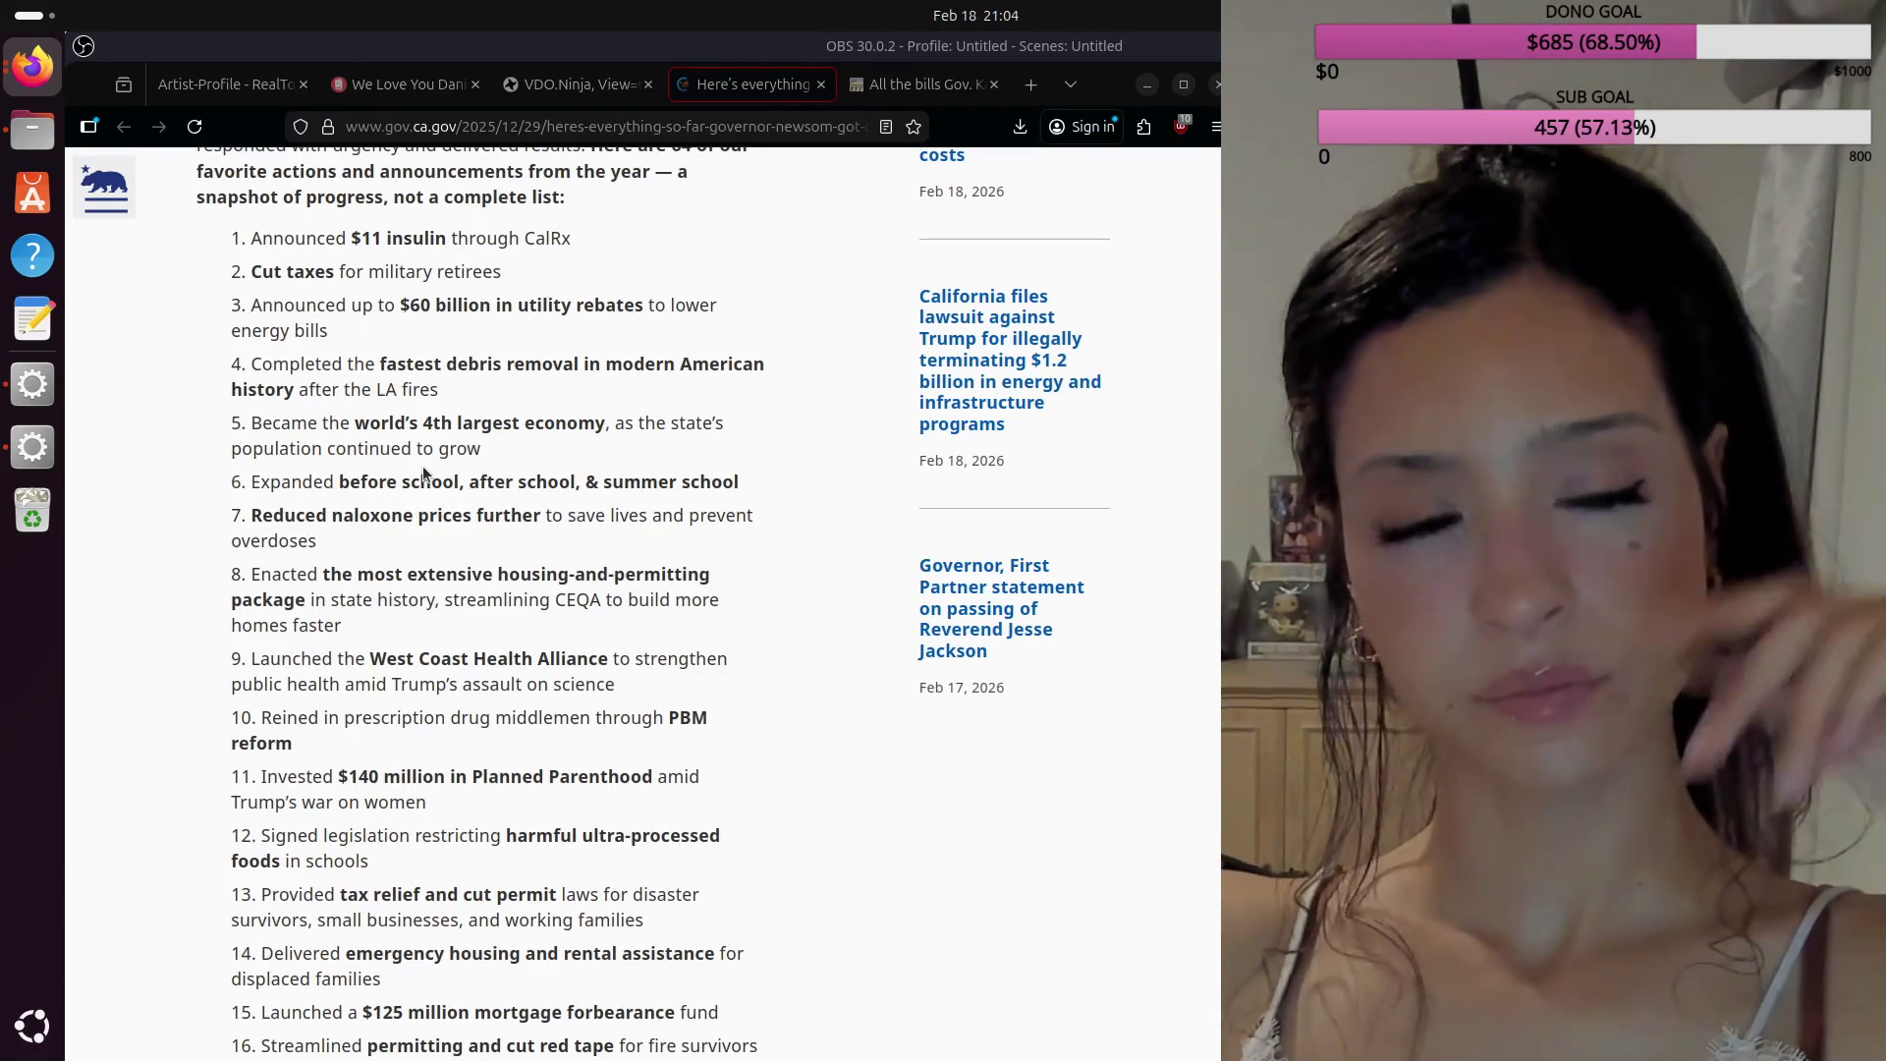
Step: Scroll down the Newsom article to the final items 55–64 and closing quotes
scroll(423, 466, up, 1)
scroll(423, 465, down, 1)
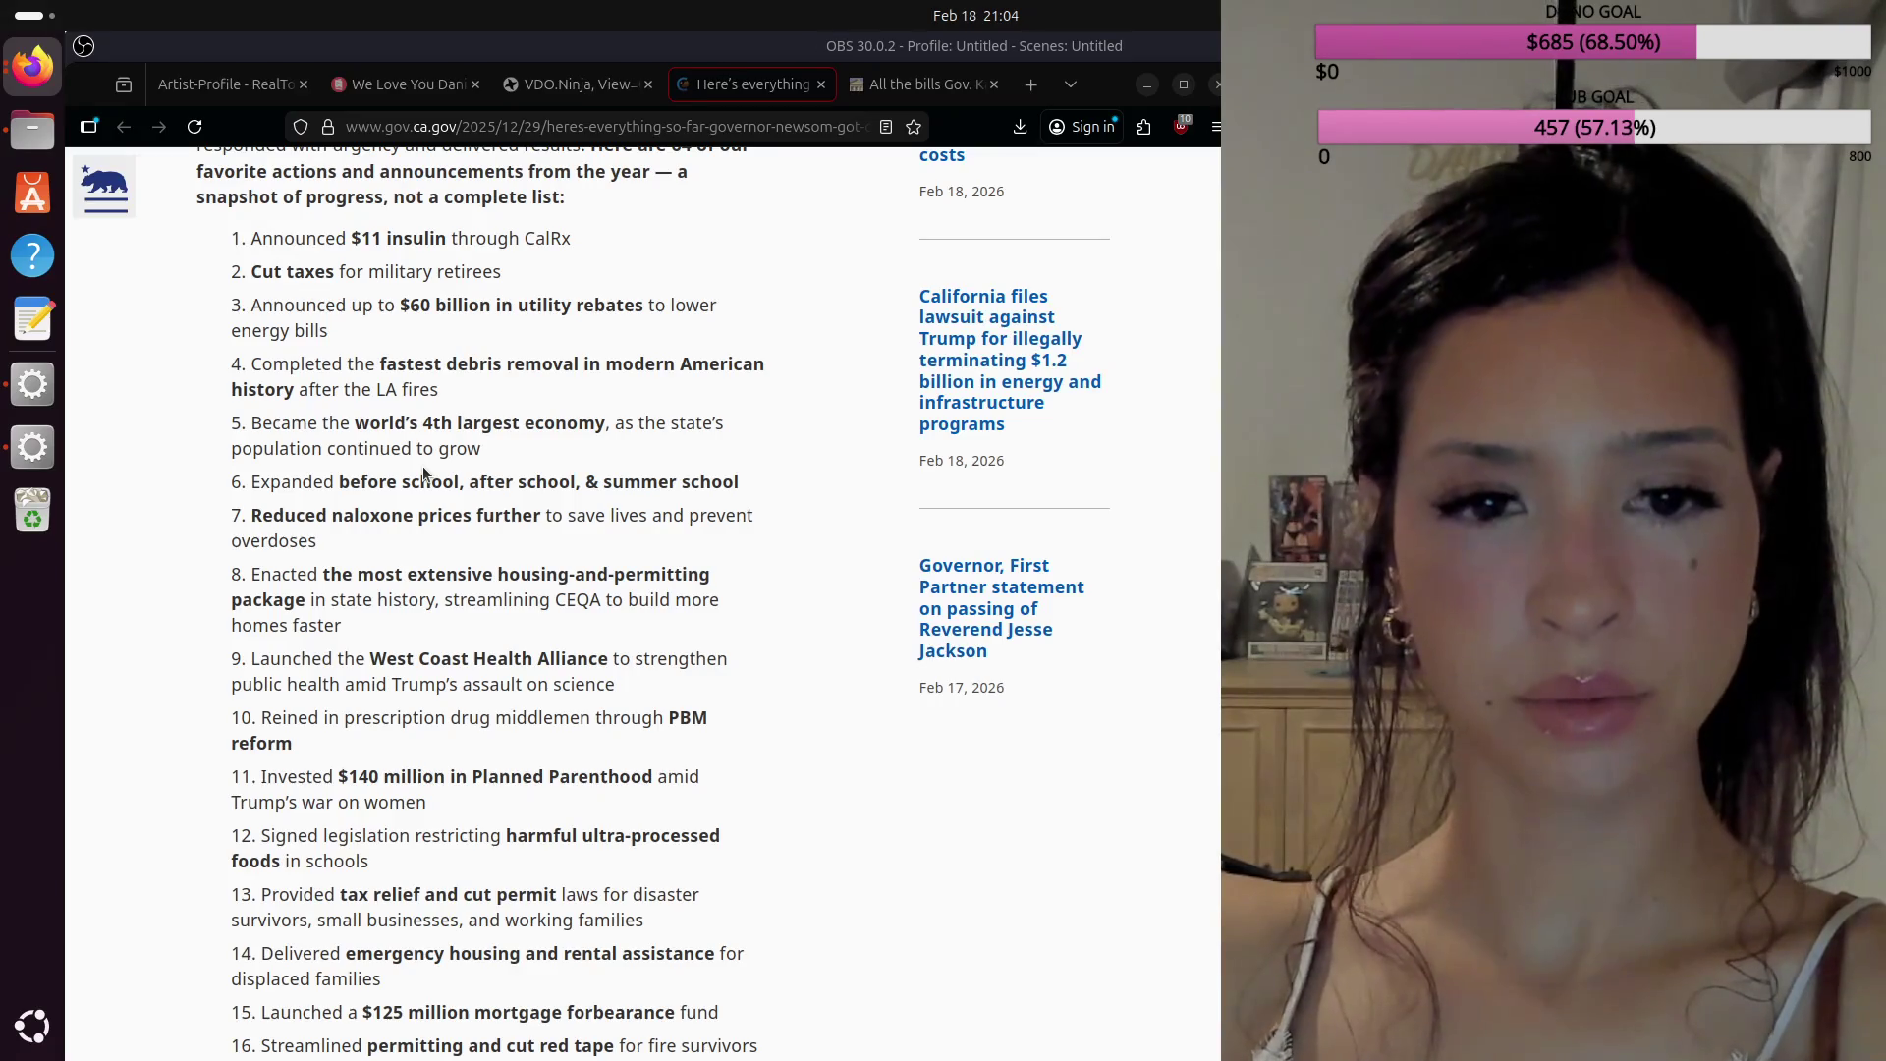
scroll(424, 474, down, 3)
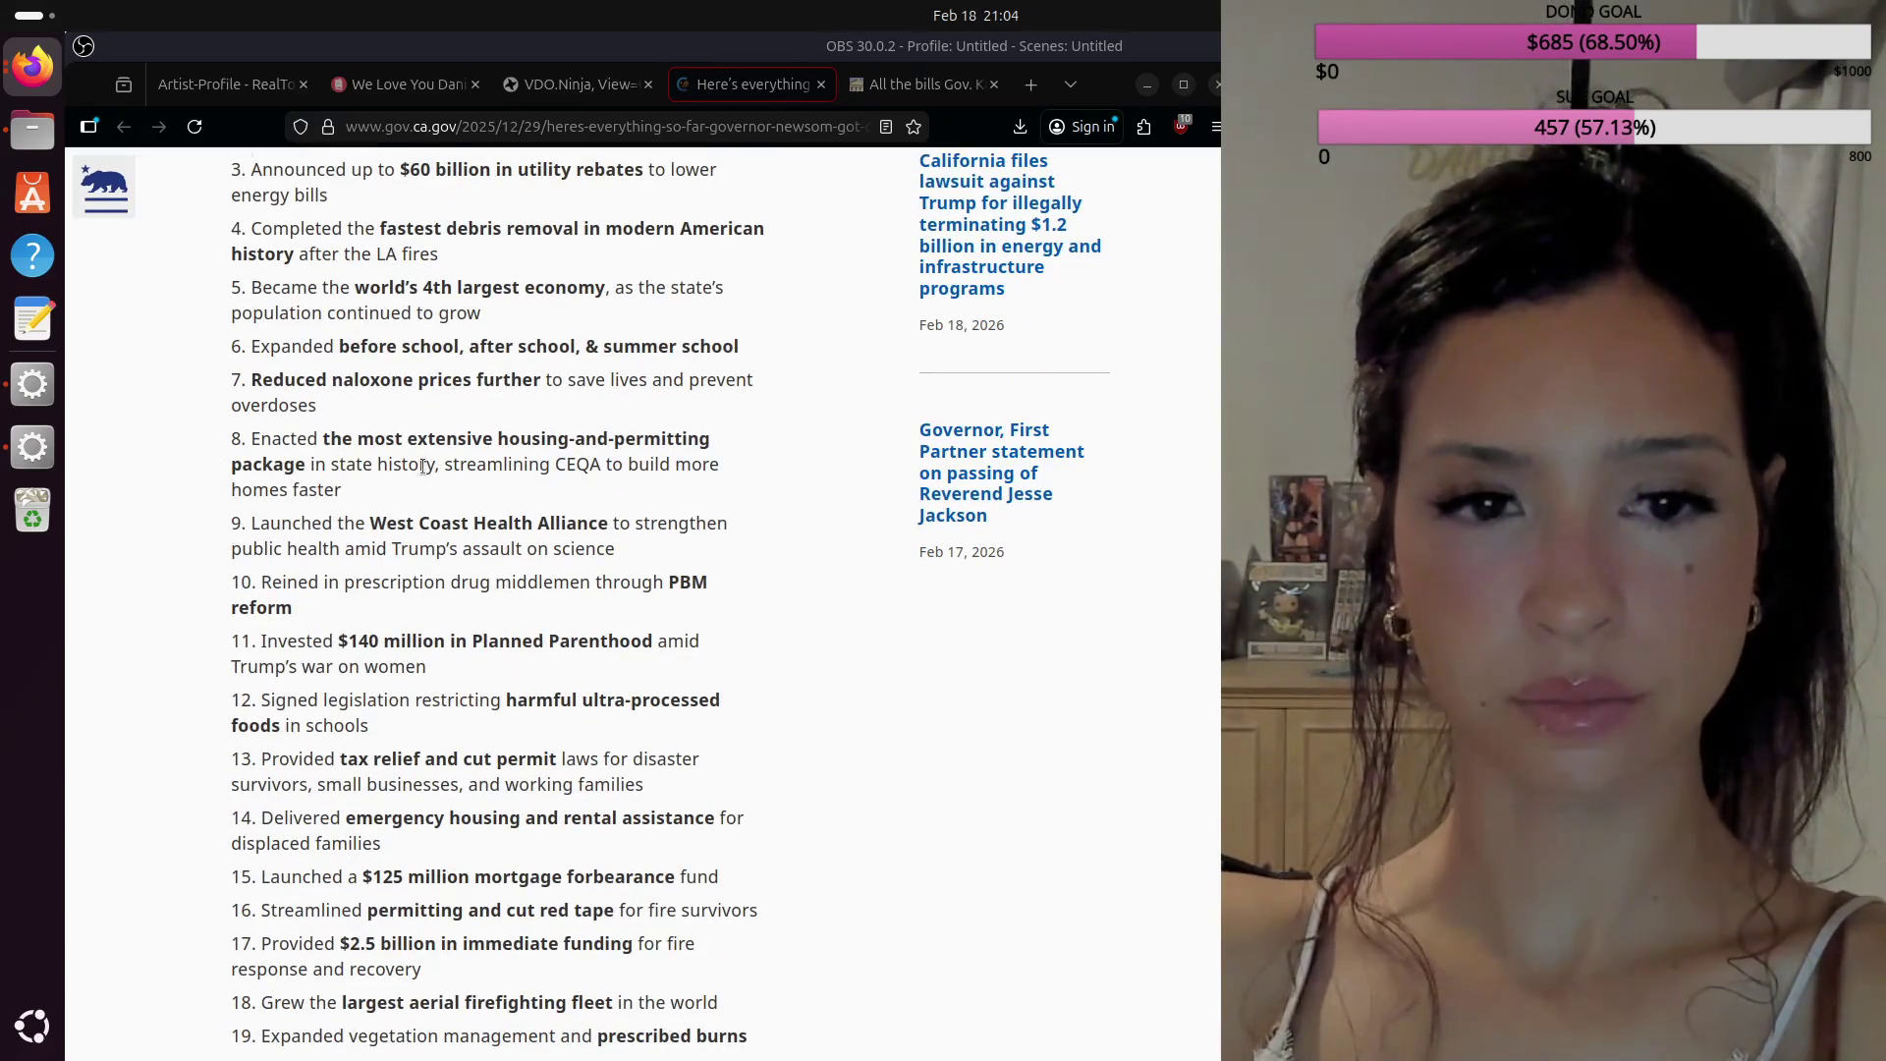
scroll(422, 465, down, 3)
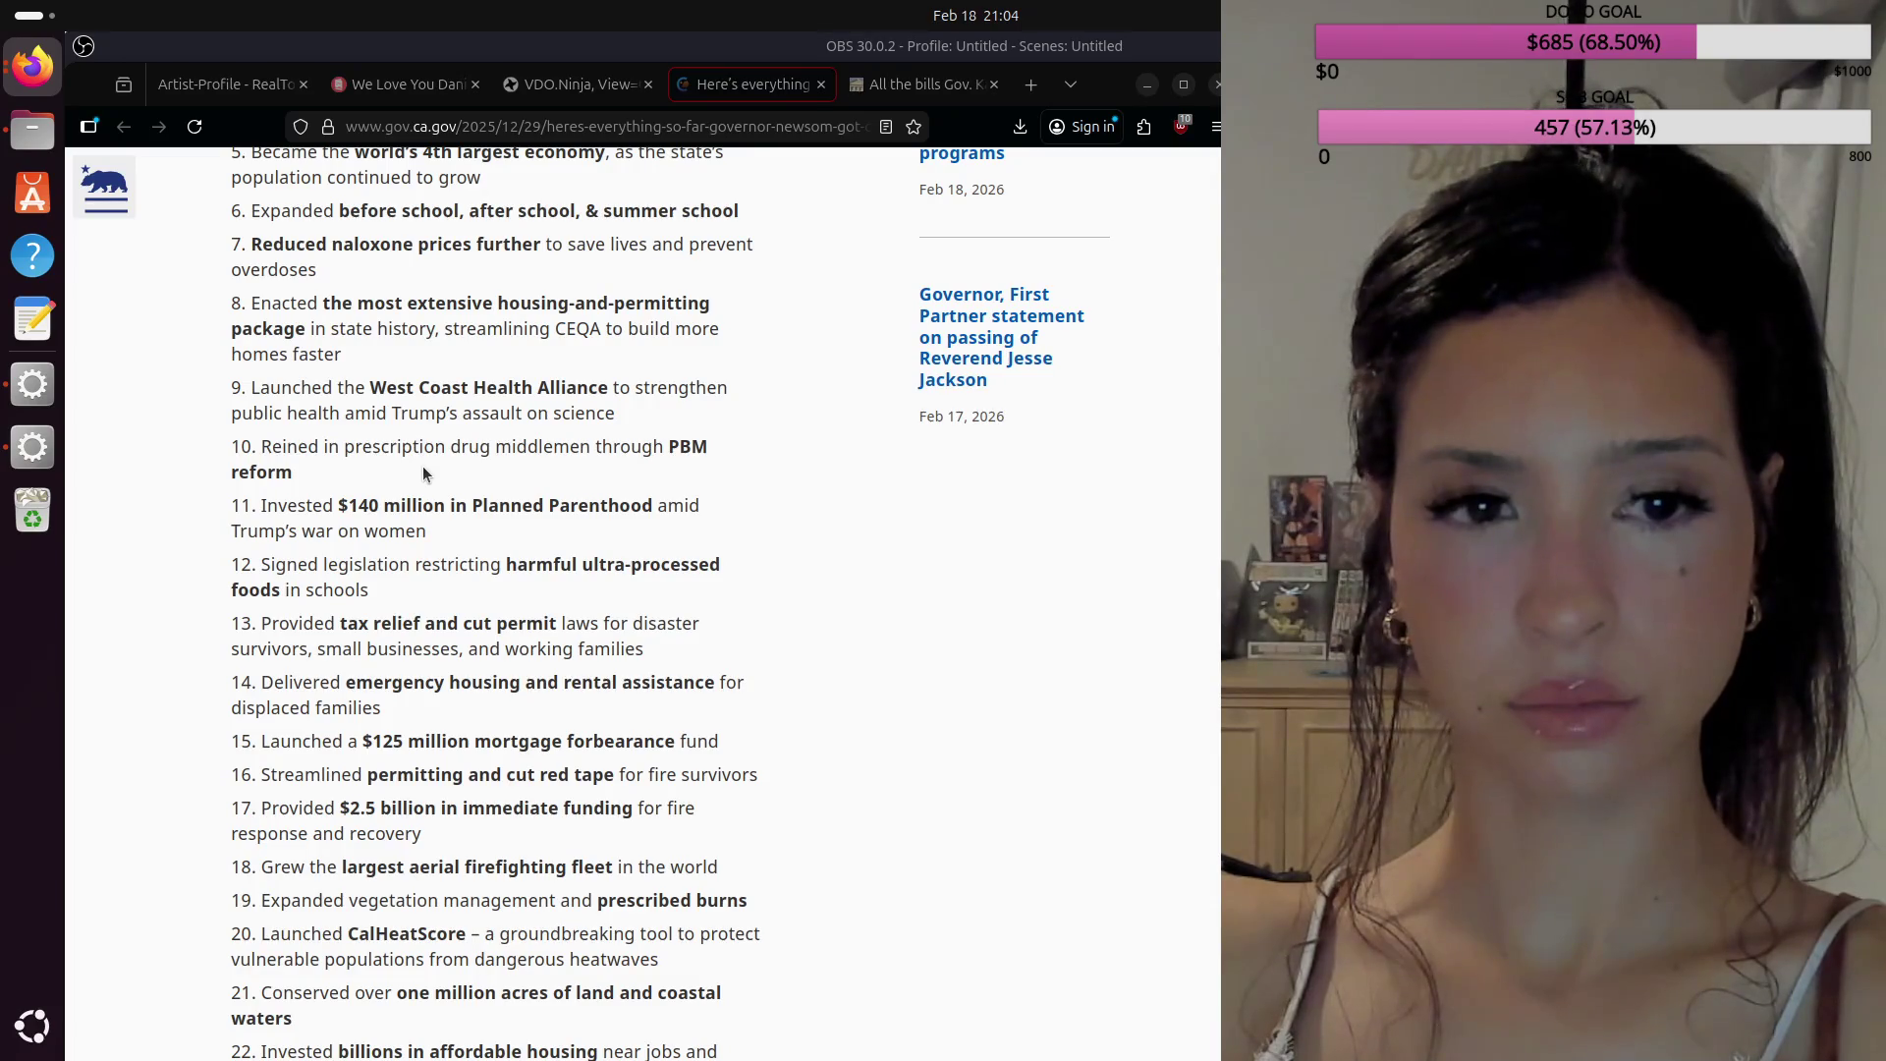
scroll(423, 474, down, 3)
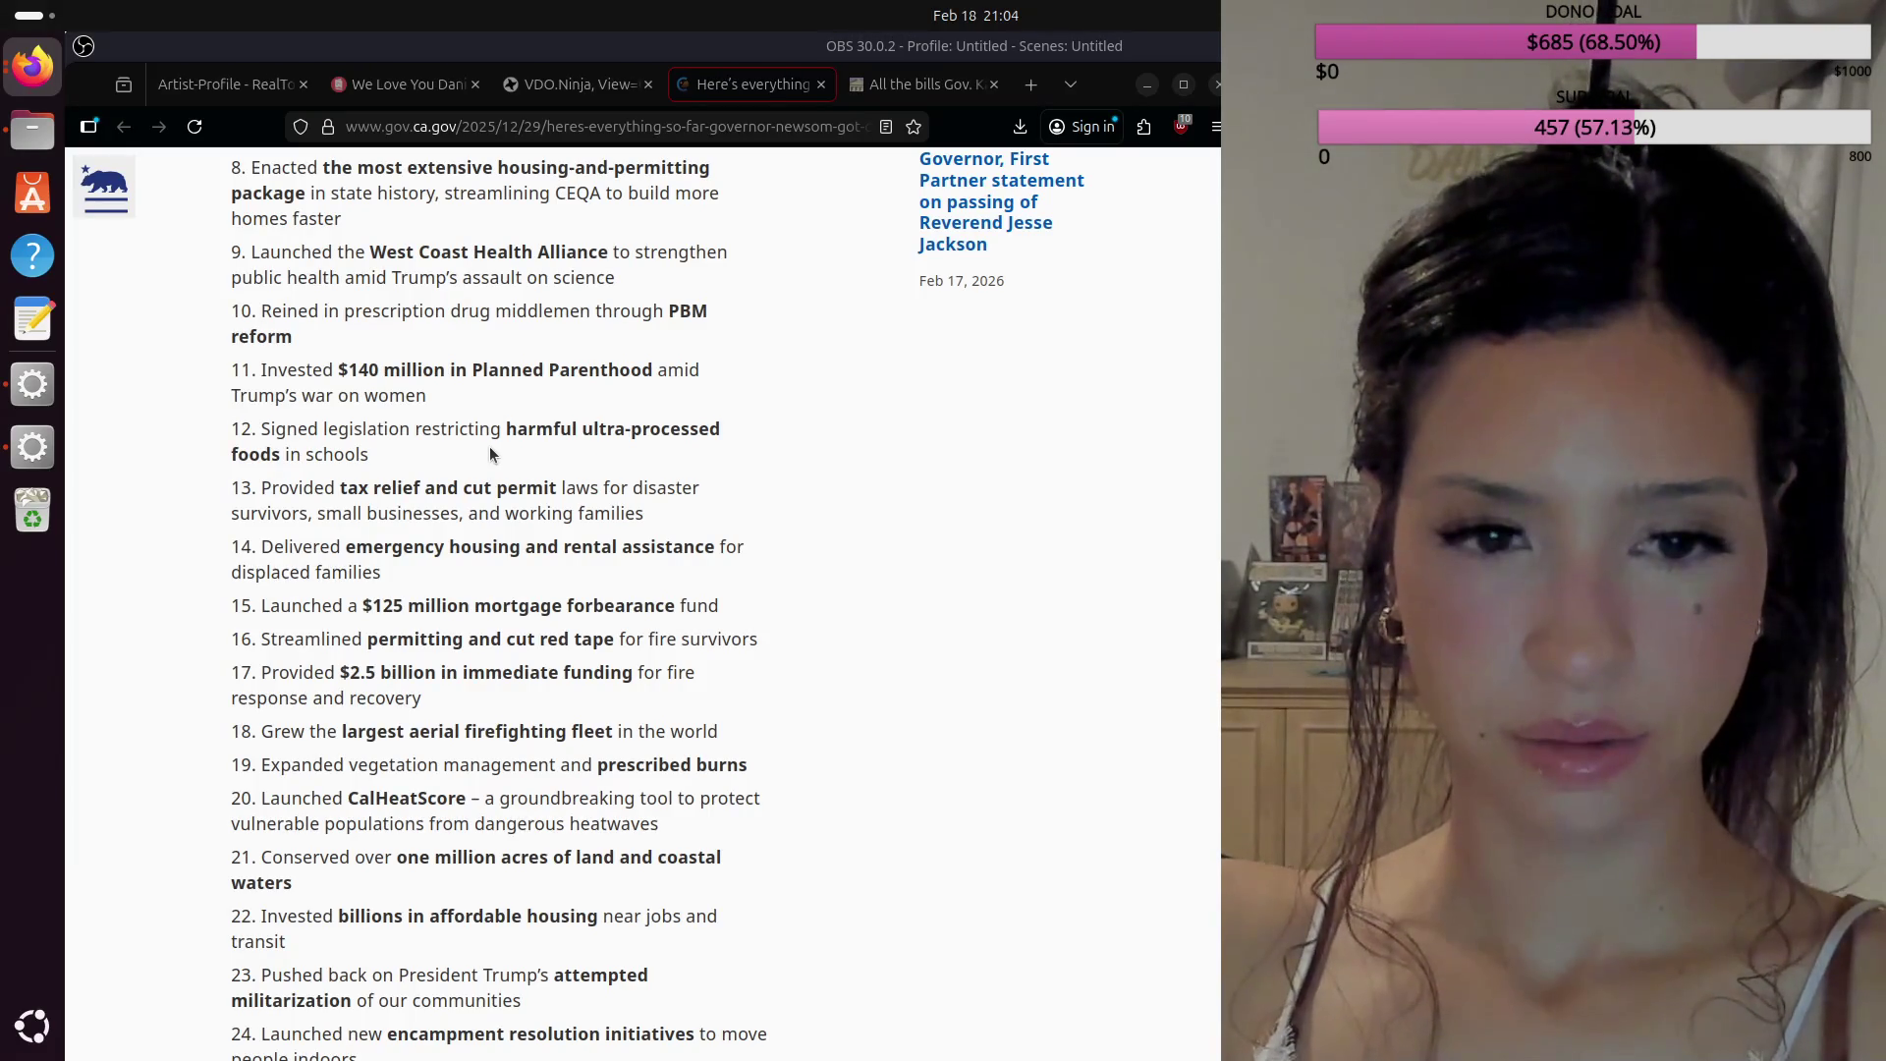
scroll(442, 491, down, 4)
scroll(408, 530, down, 6)
scroll(402, 516, down, 8)
scroll(398, 501, down, 10)
scroll(392, 489, down, 2)
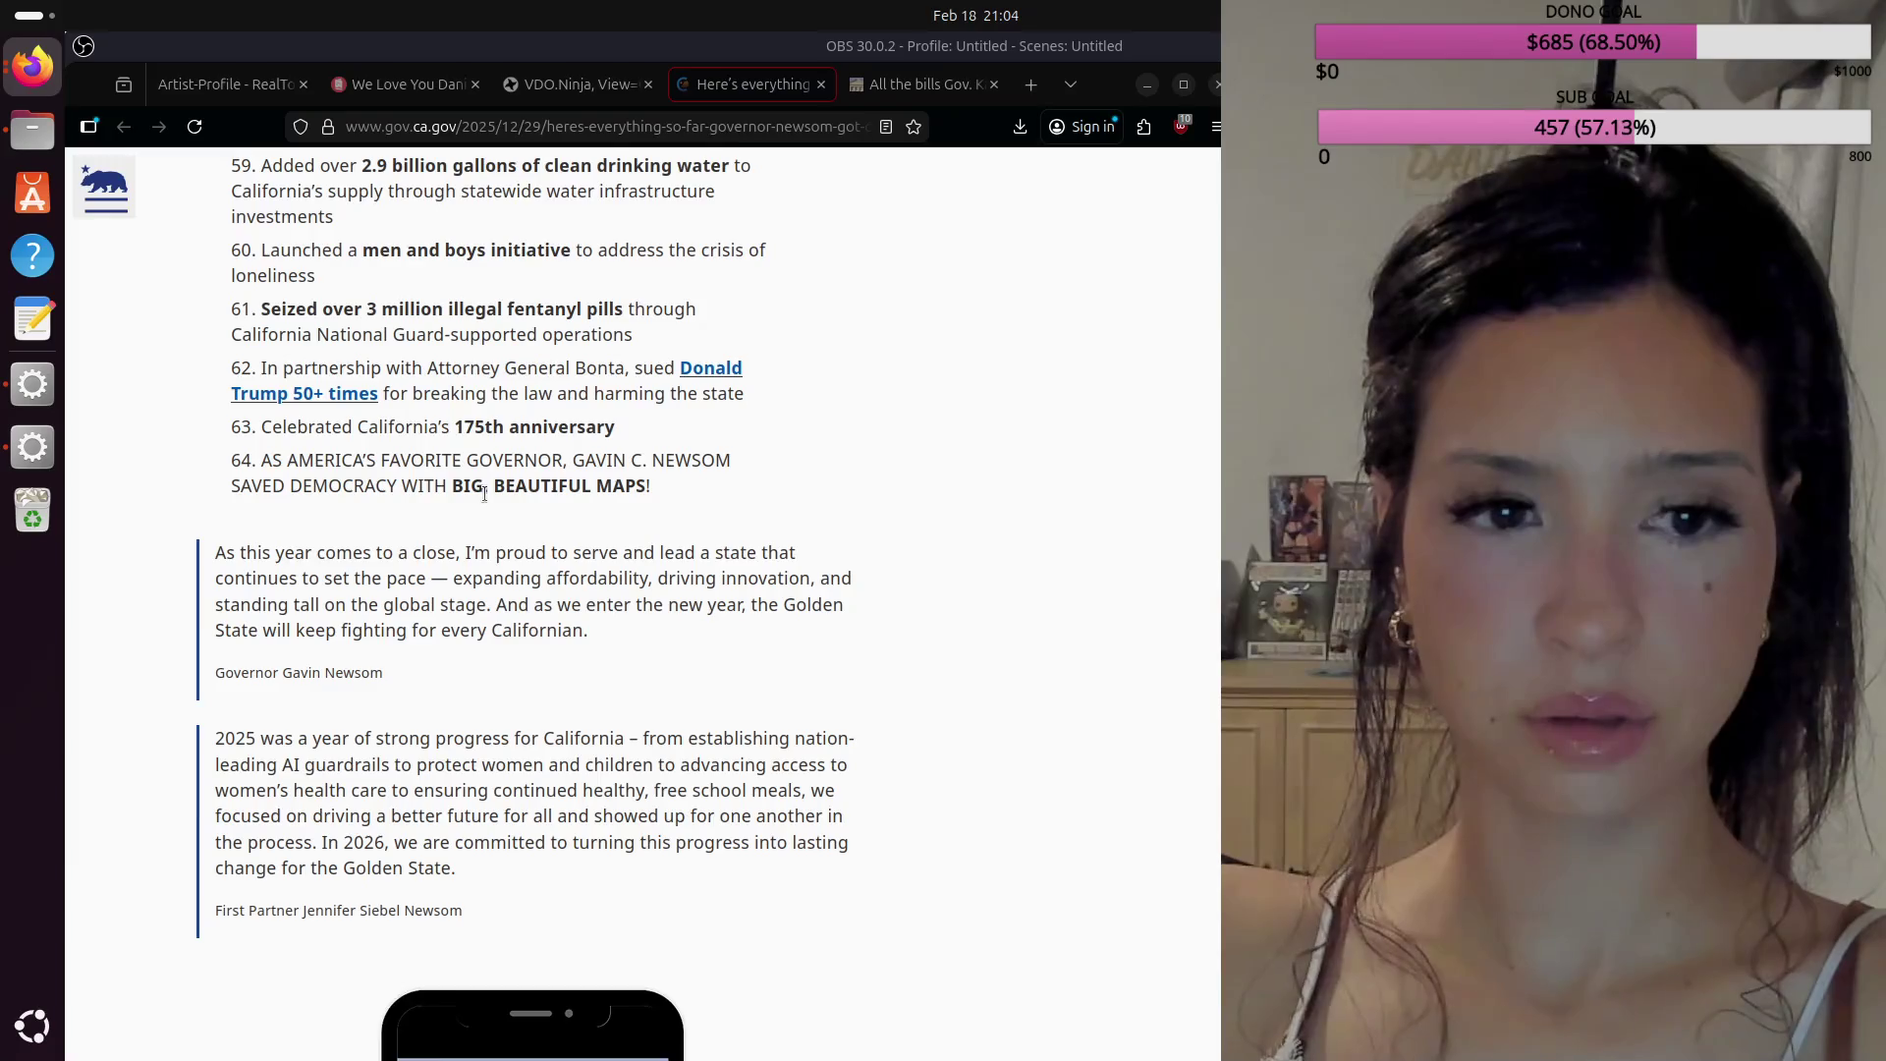
scroll(484, 494, up, 3)
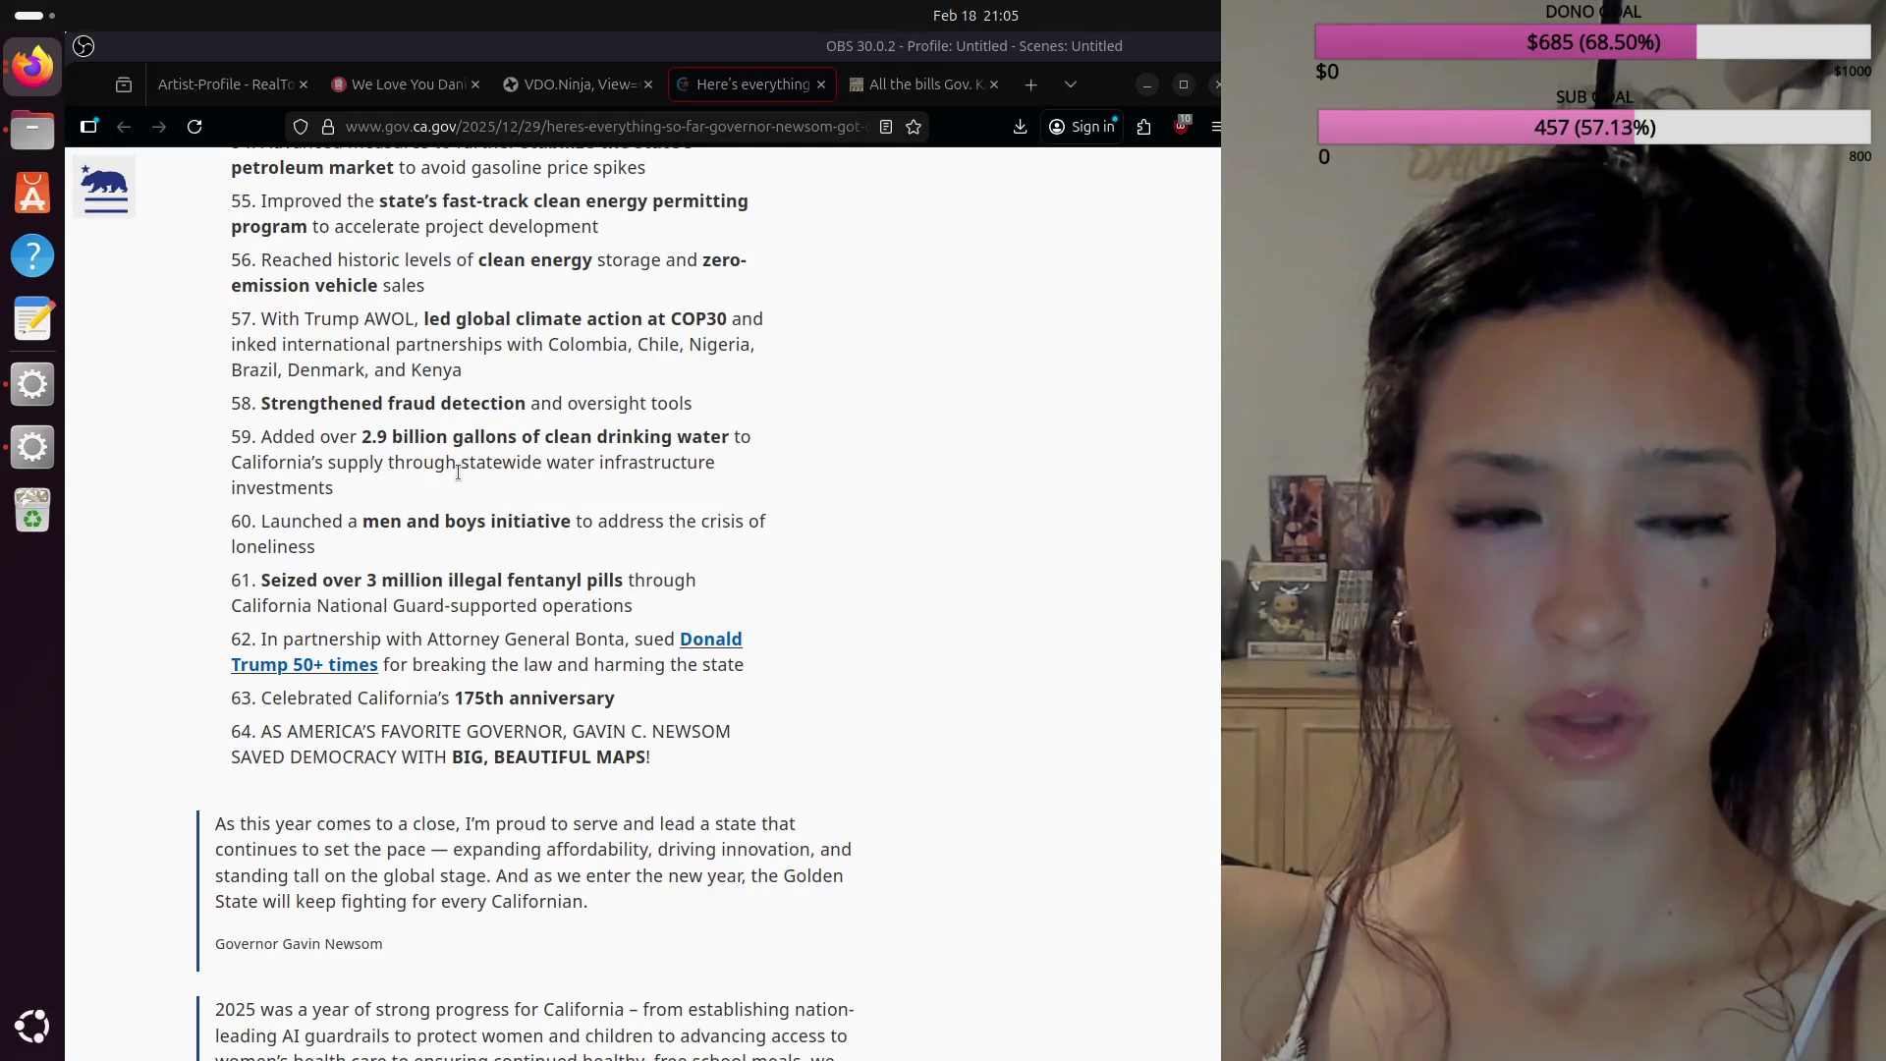
Step: Highlight item 60 on the men and boys initiative, then clear it and scroll back up
drag(356, 540, 261, 521)
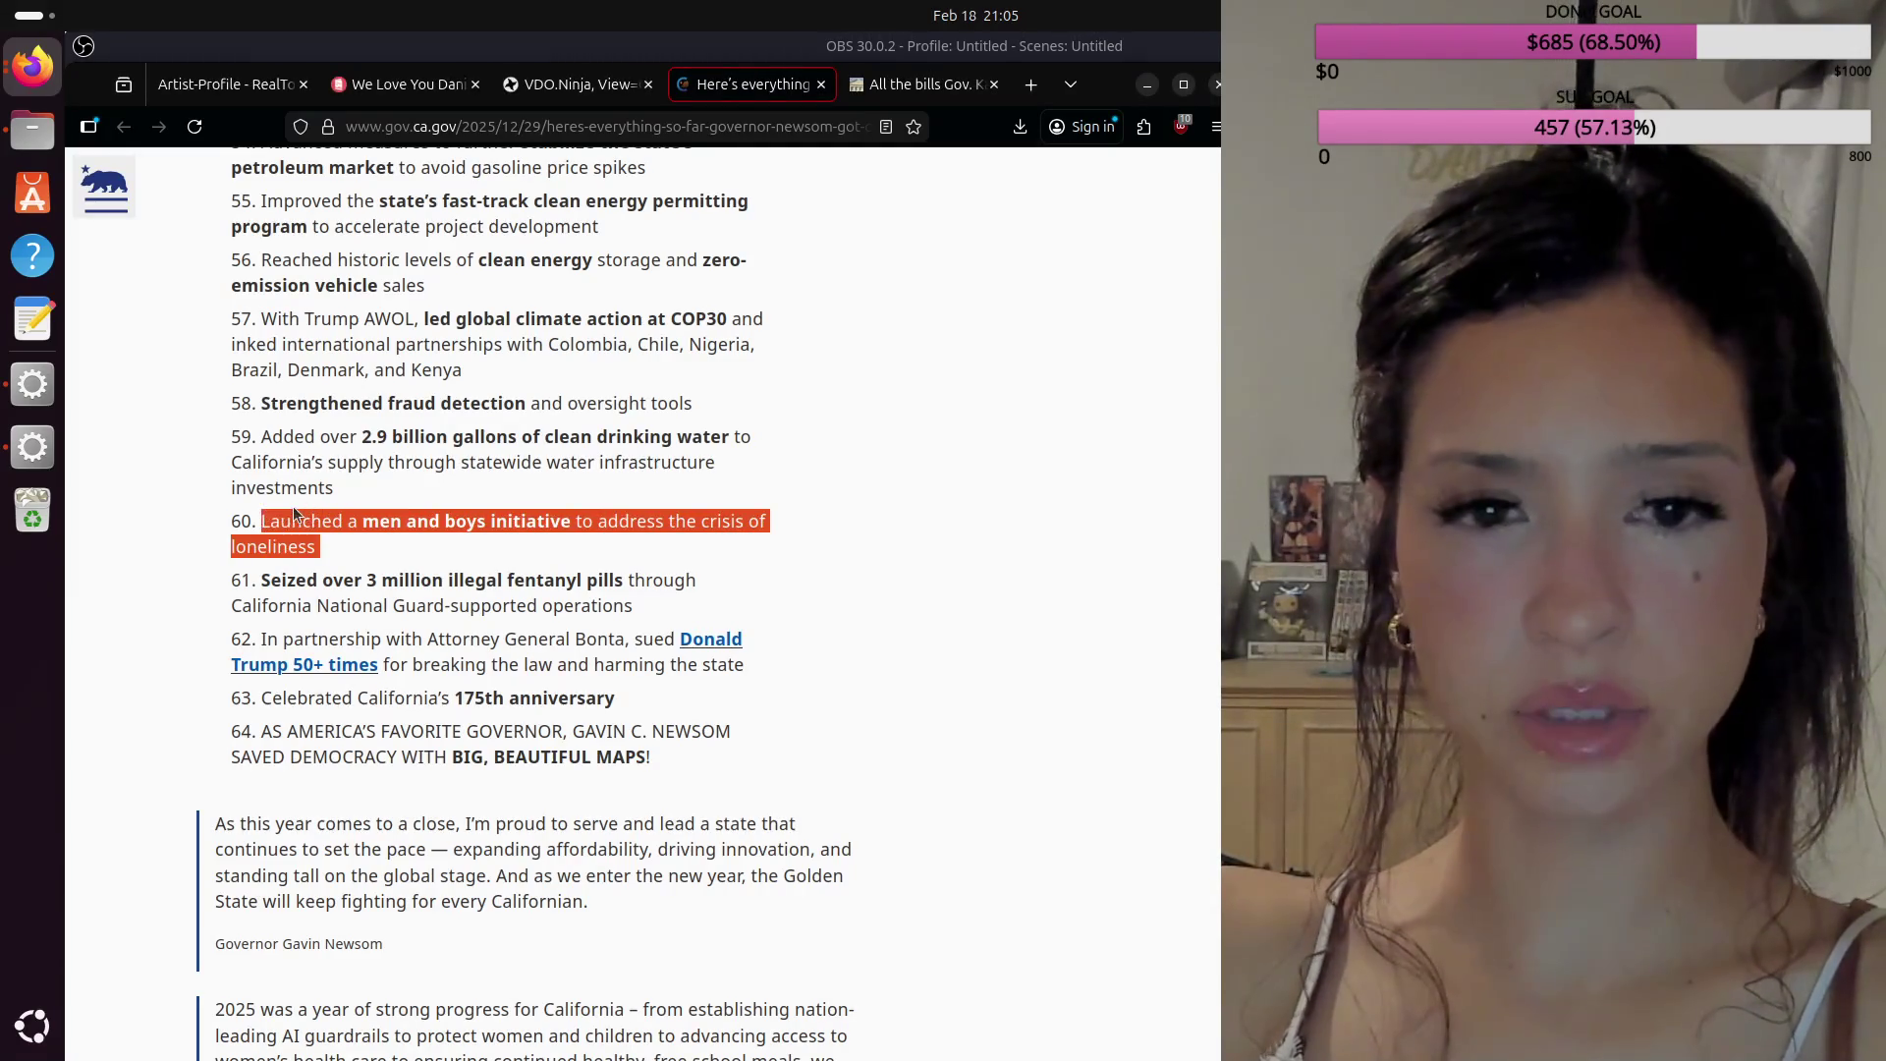
click(353, 541)
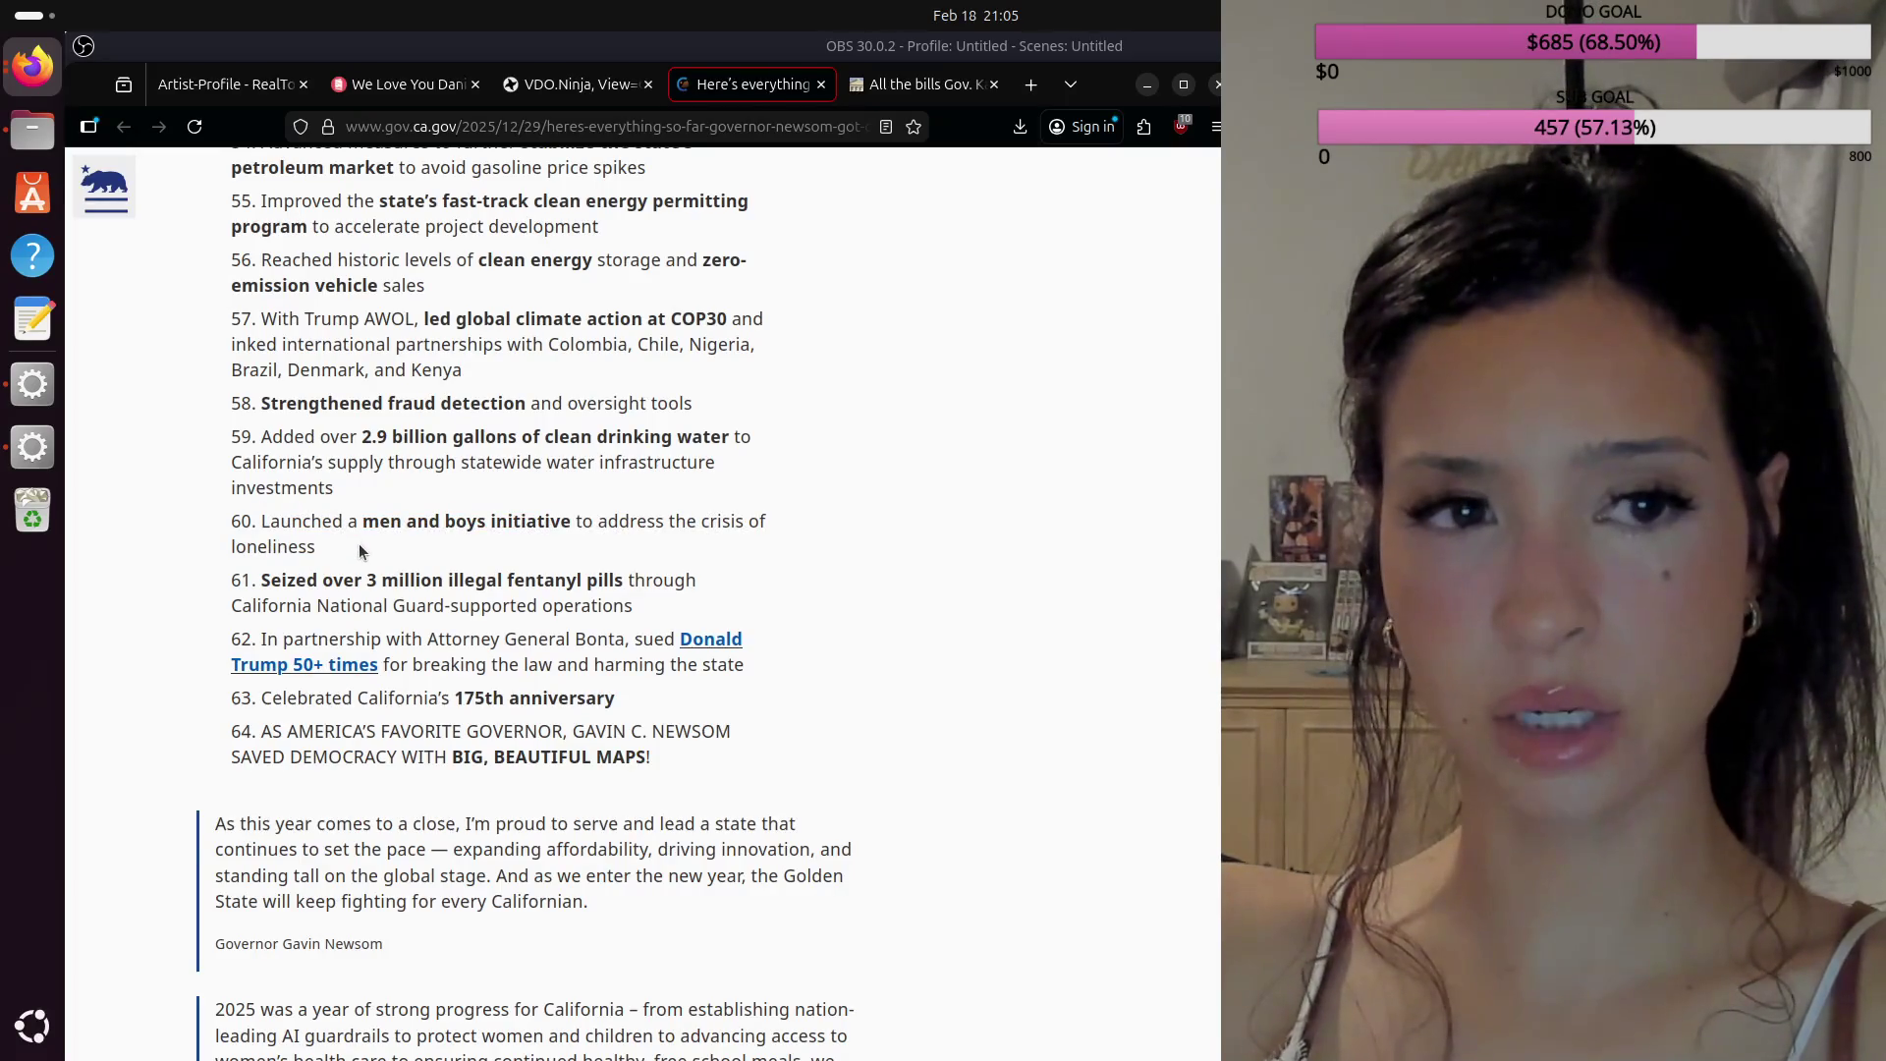
scroll(357, 545, up, 4)
scroll(344, 520, up, 1)
scroll(331, 504, up, 5)
Step: Scroll to the top and return to the Katie Hobbs vetoes article
scroll(331, 504, up, 2)
scroll(328, 504, up, 10)
scroll(328, 504, up, 1)
scroll(328, 504, up, 10)
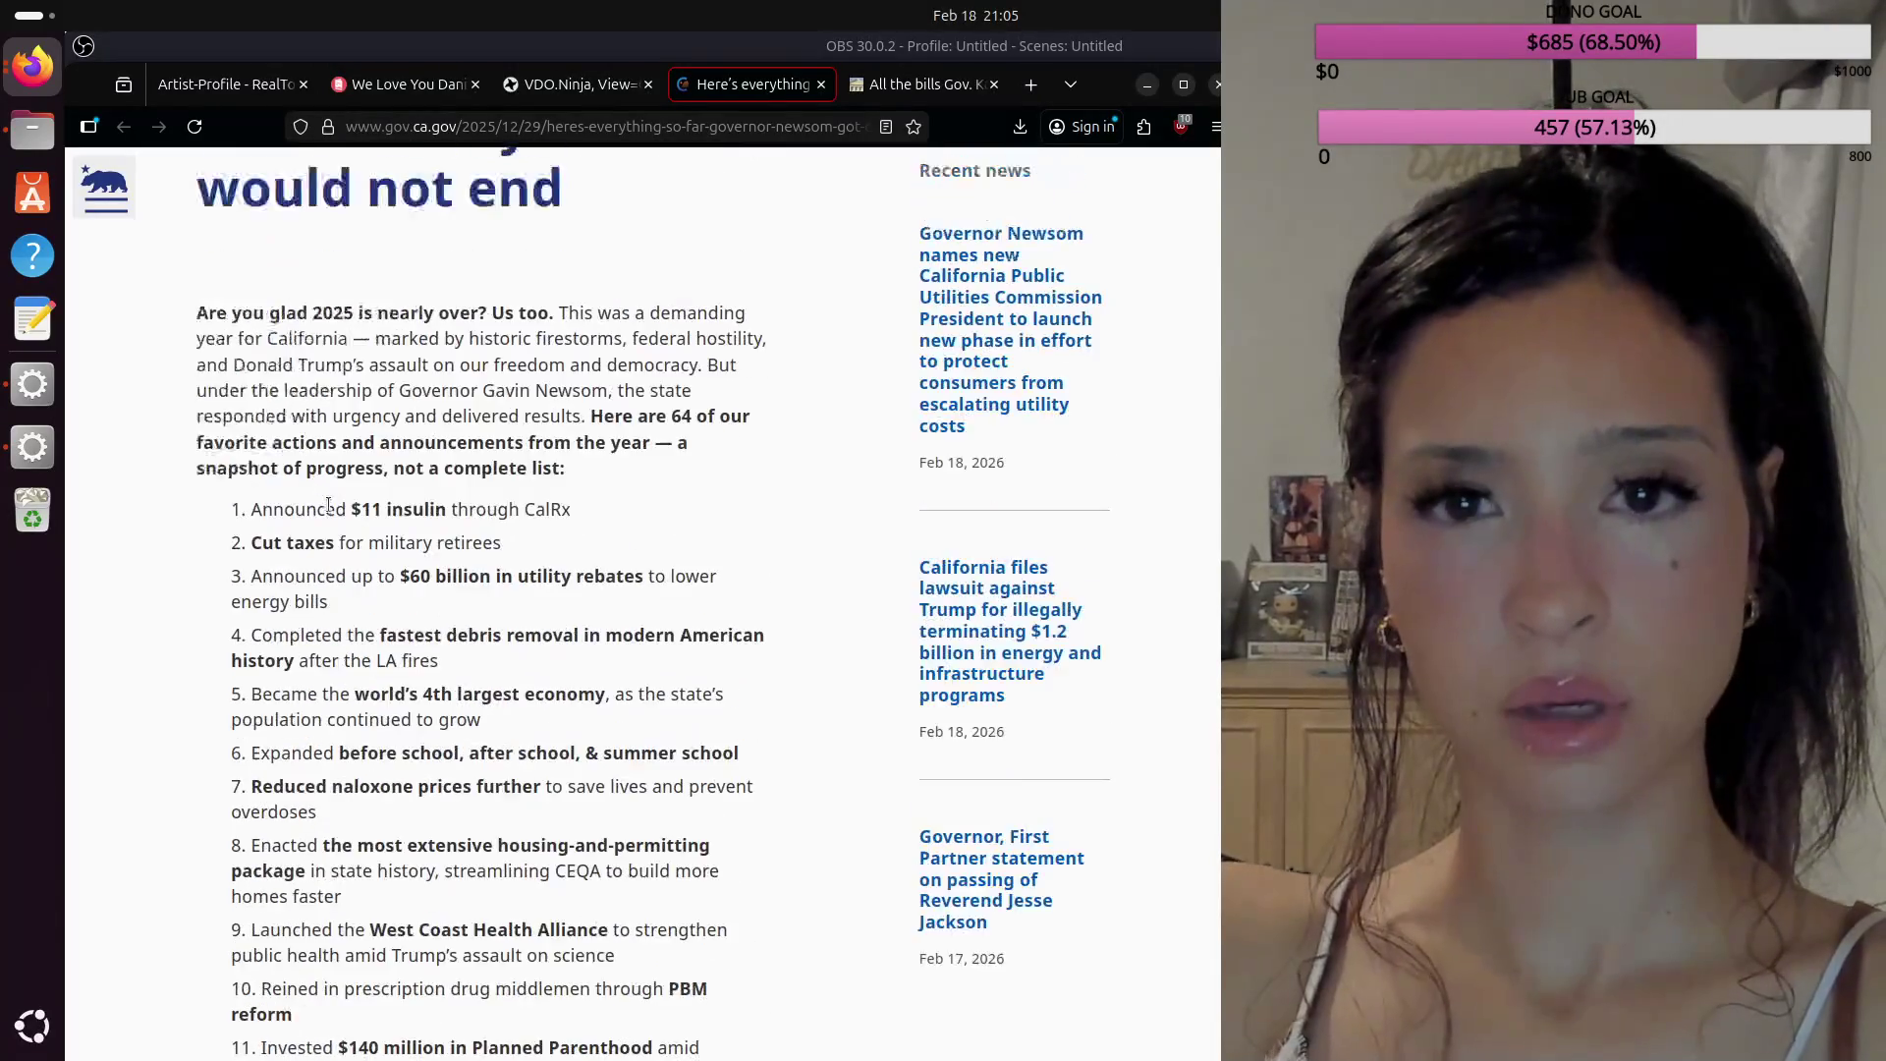
scroll(328, 504, up, 5)
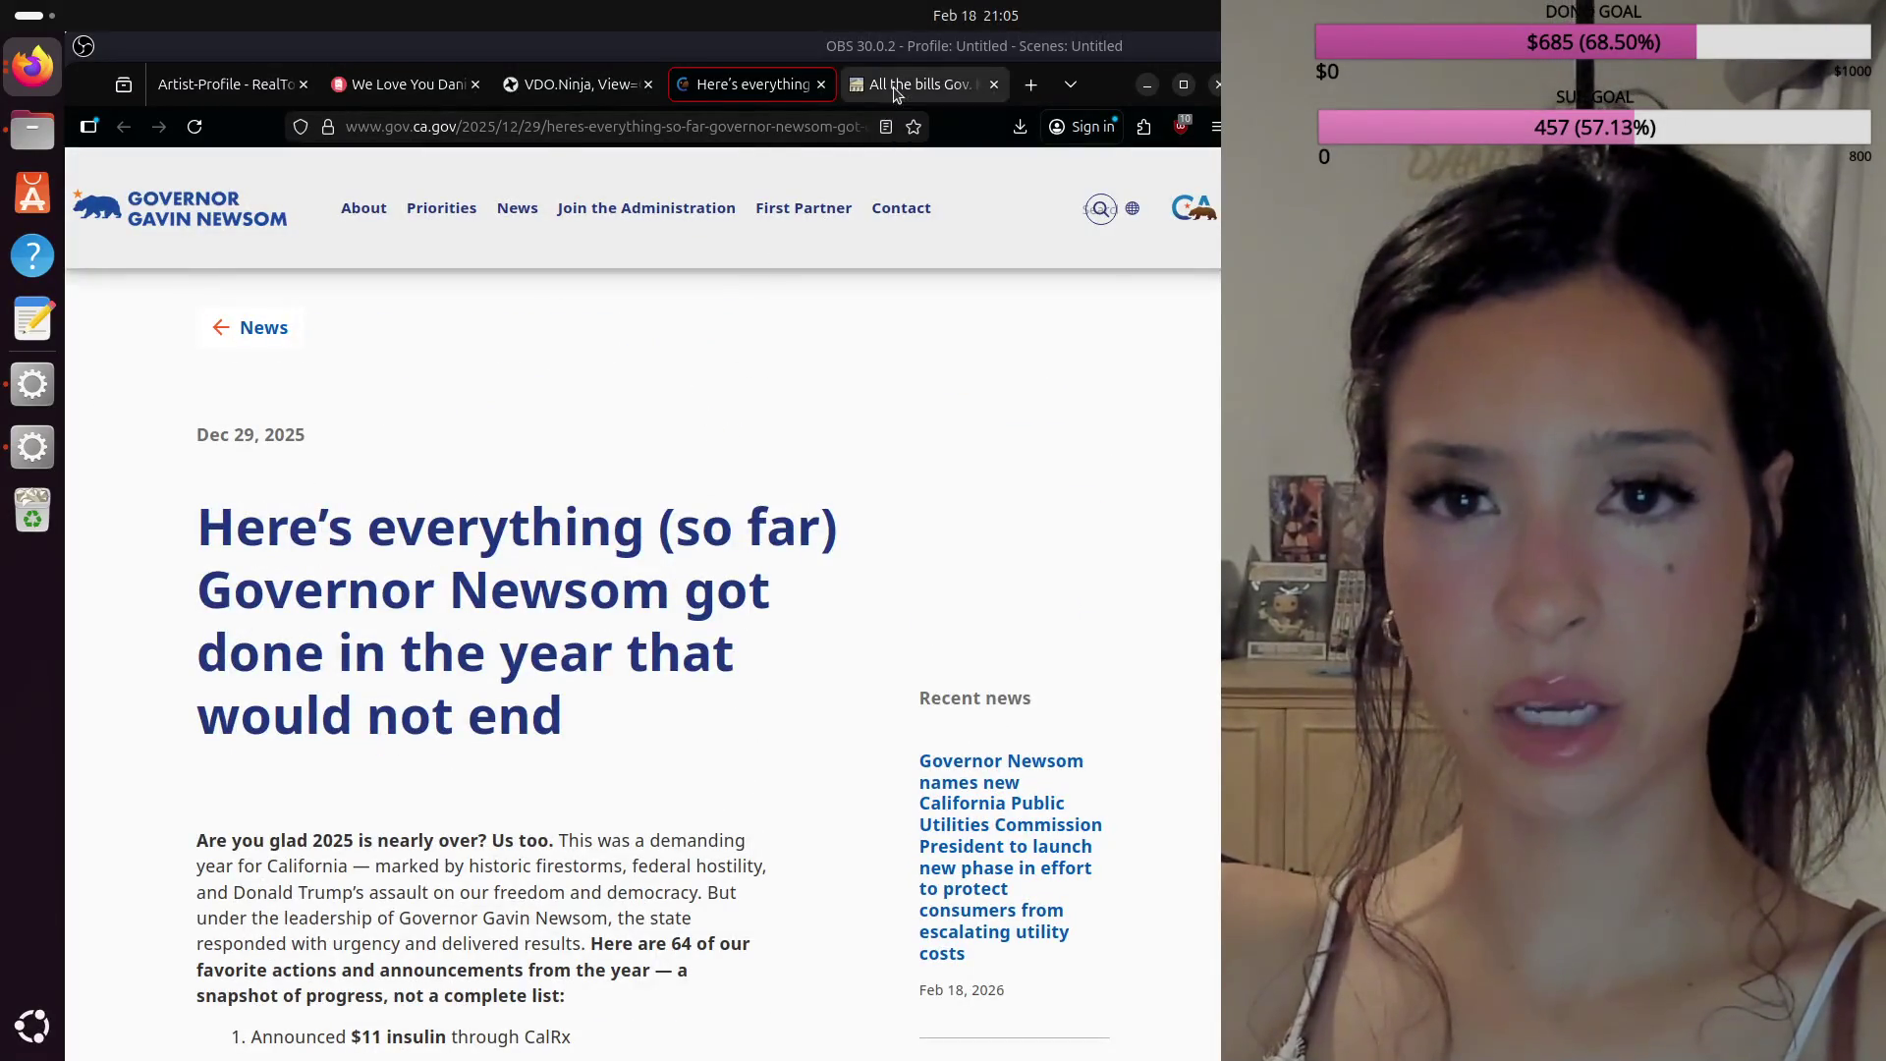
click(896, 88)
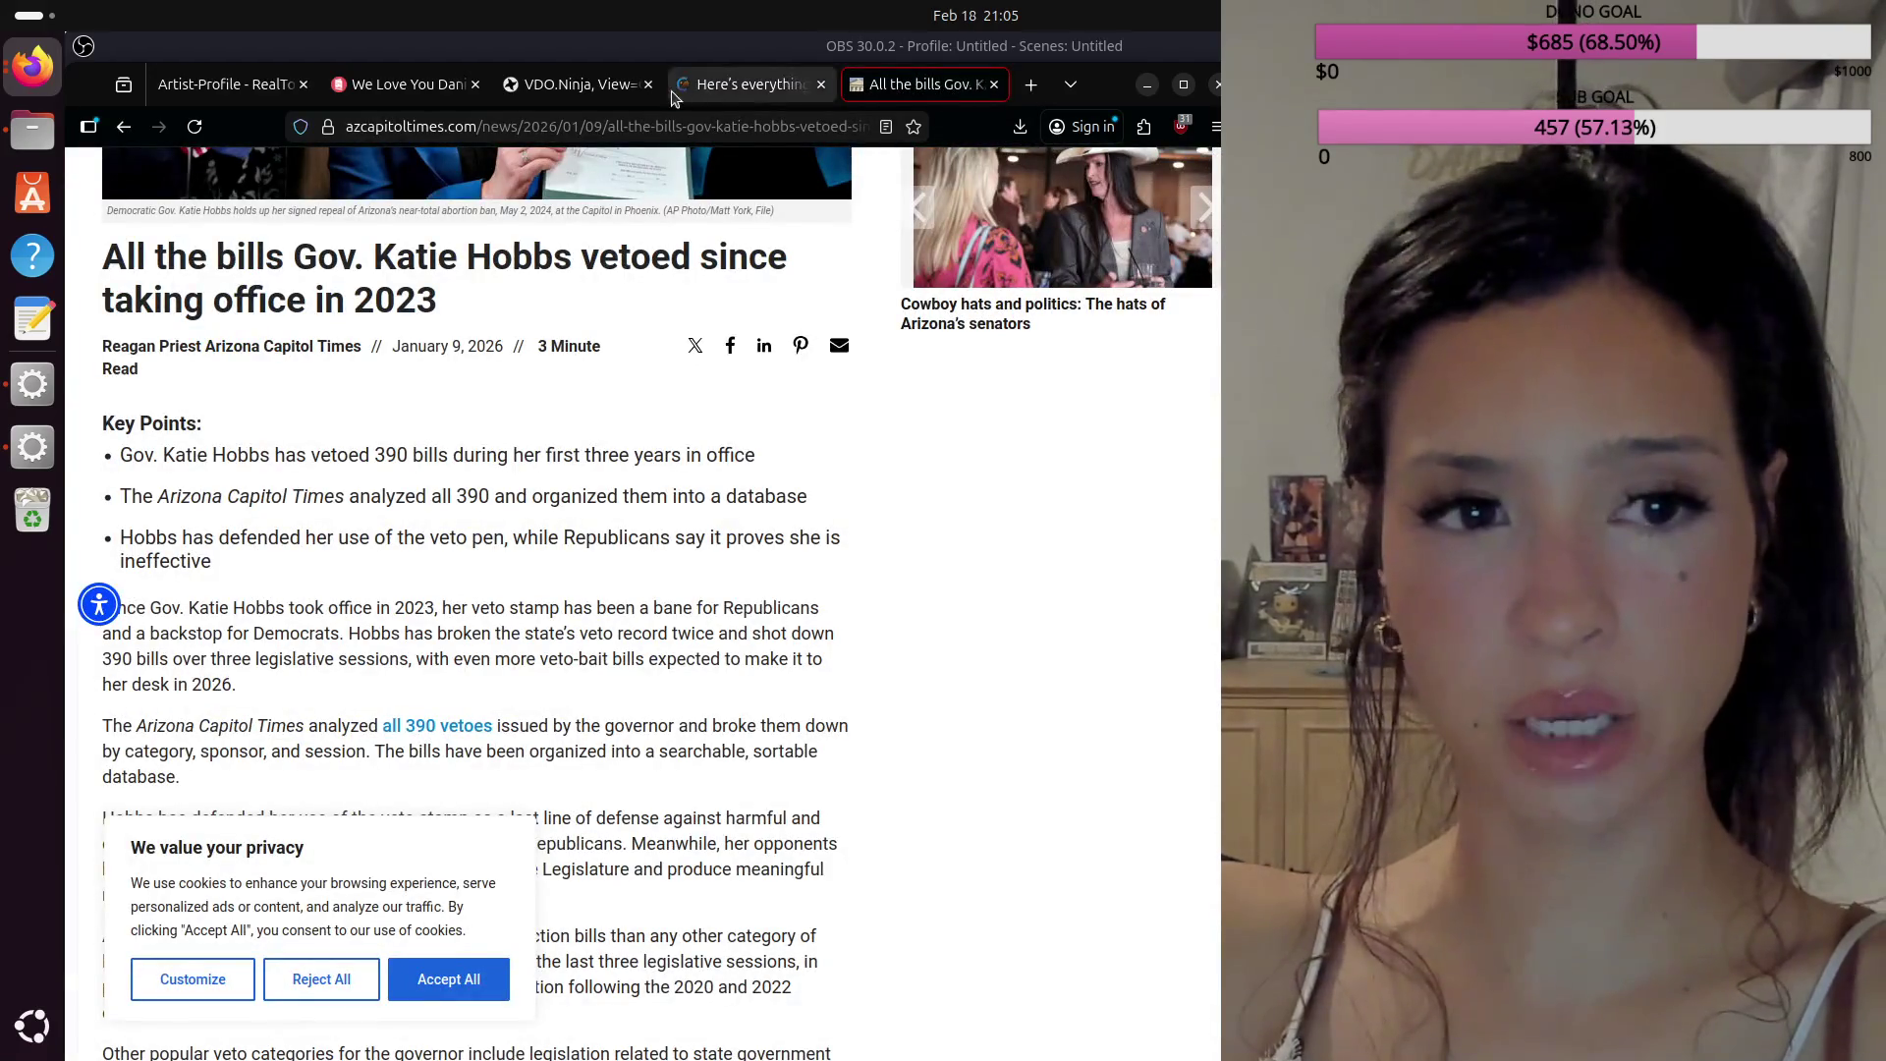
Step: Search Google for a list of things Katie Hobbs has done as governor
double_click(701, 127)
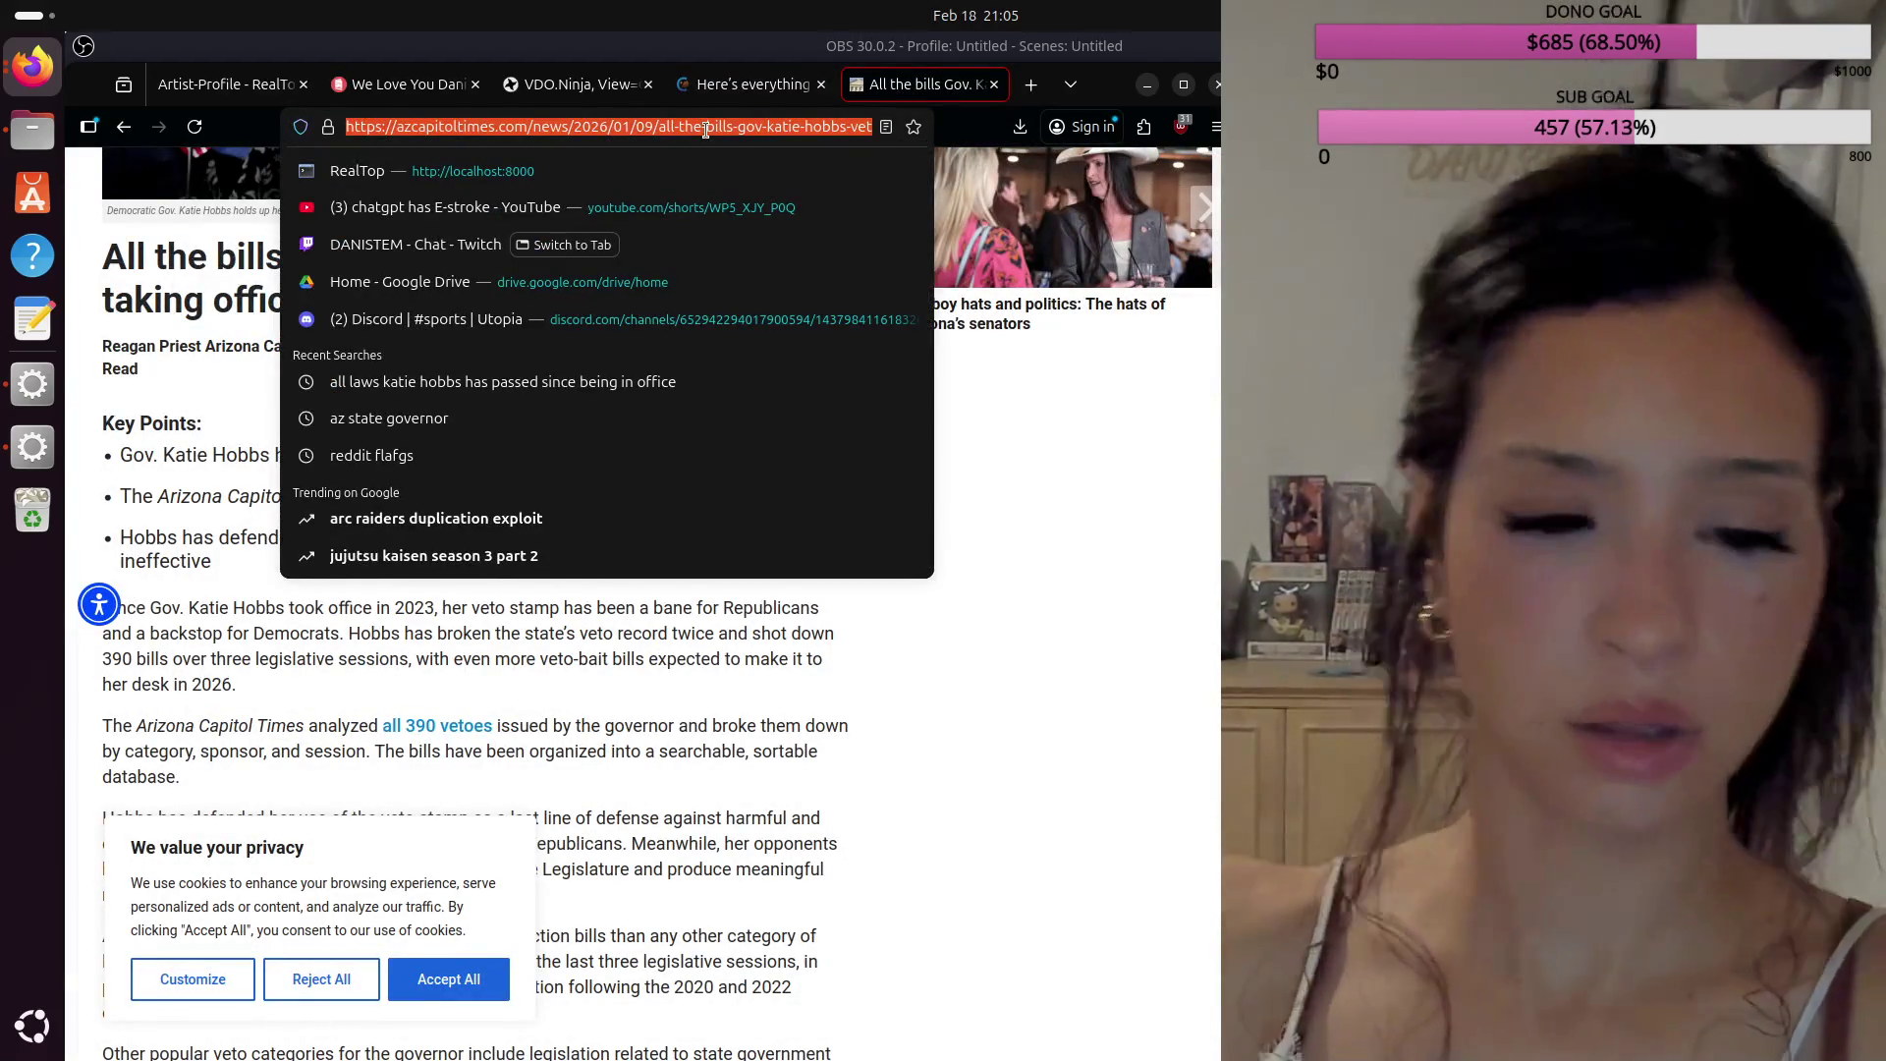
text(list)
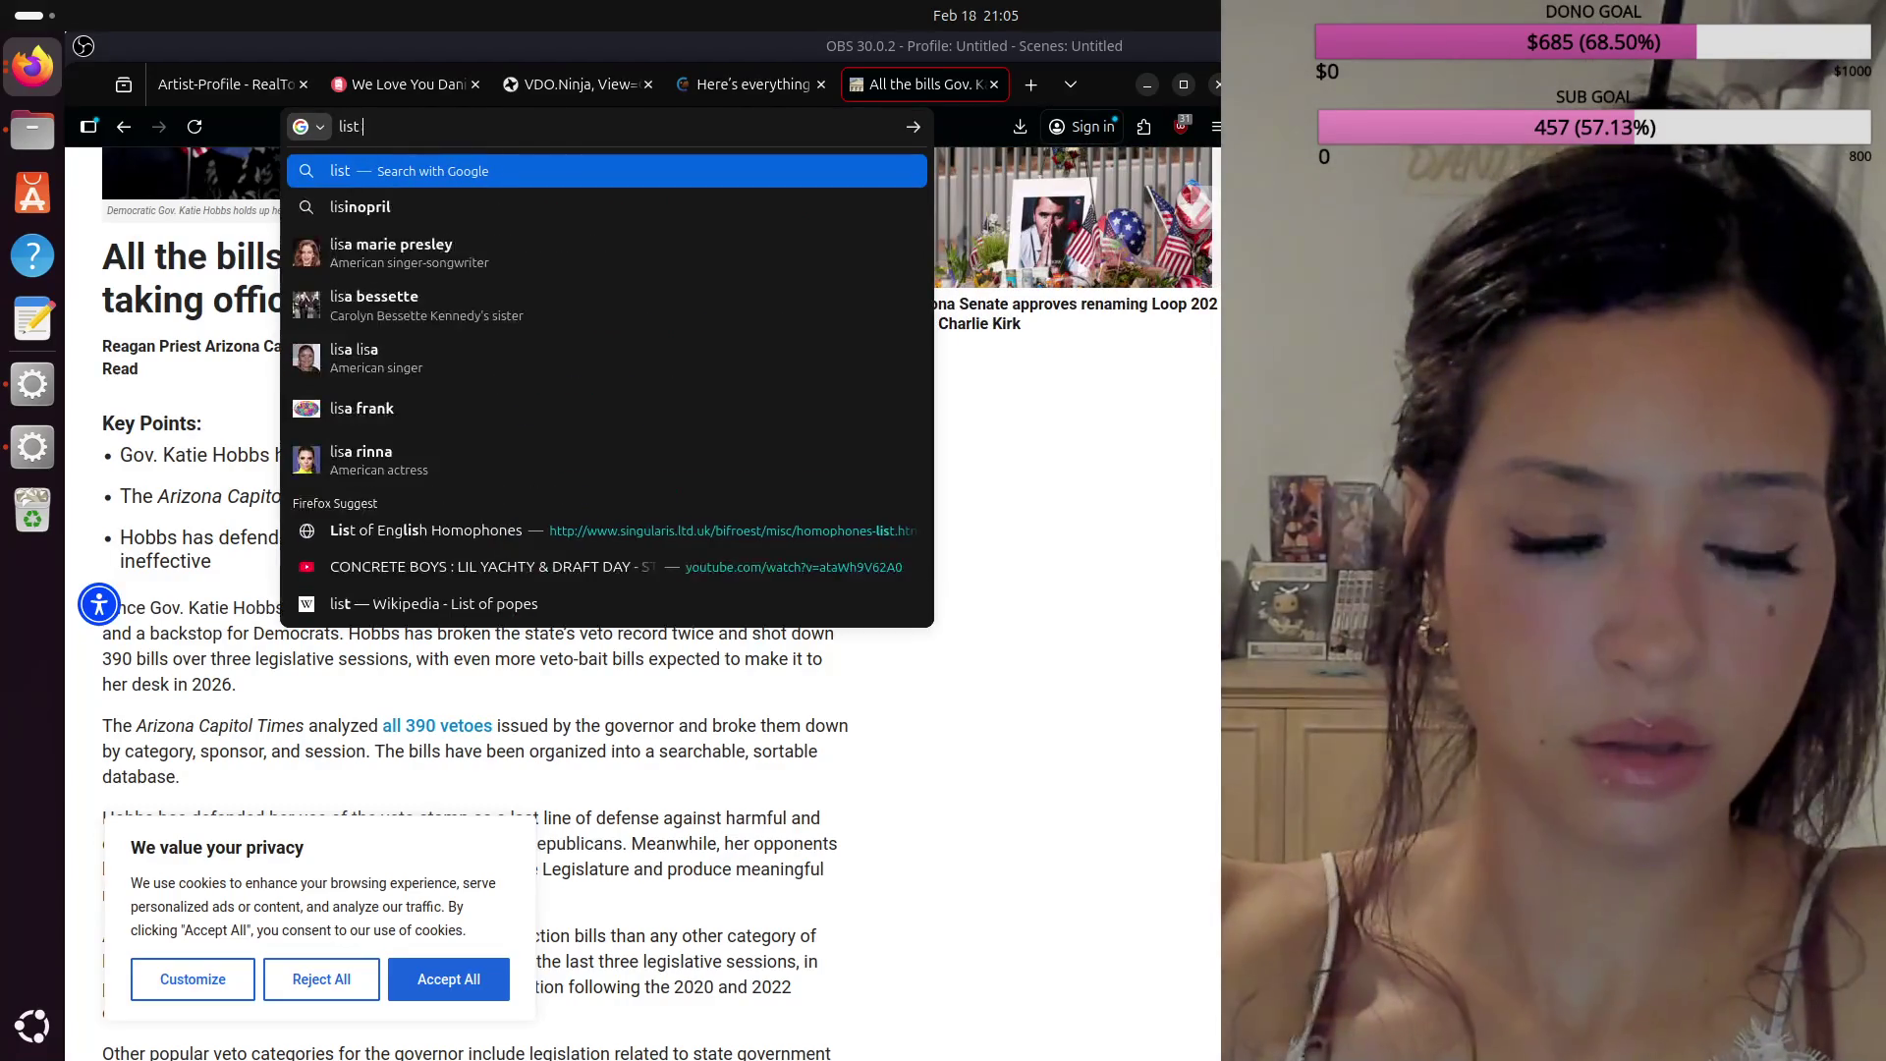
text( of thign)
key(BackSpace)
key(BackSpace)
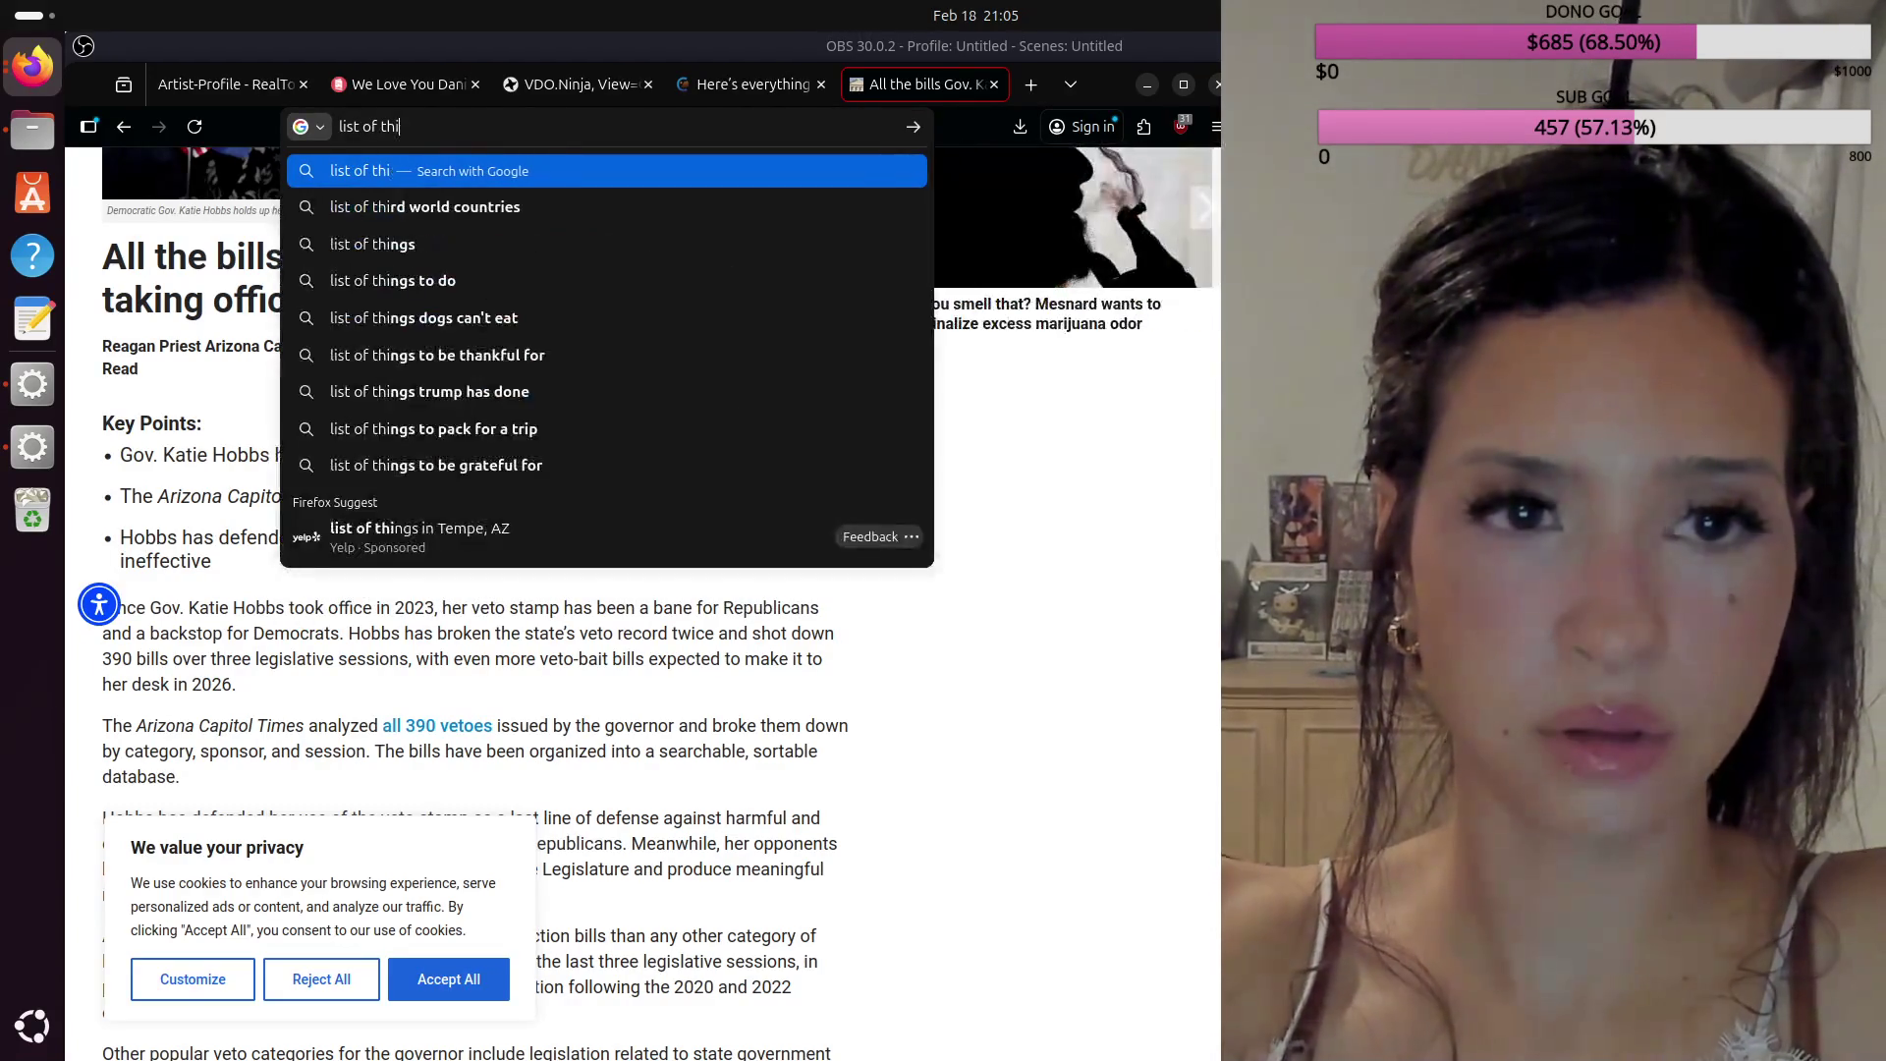
text(ngs kati eh)
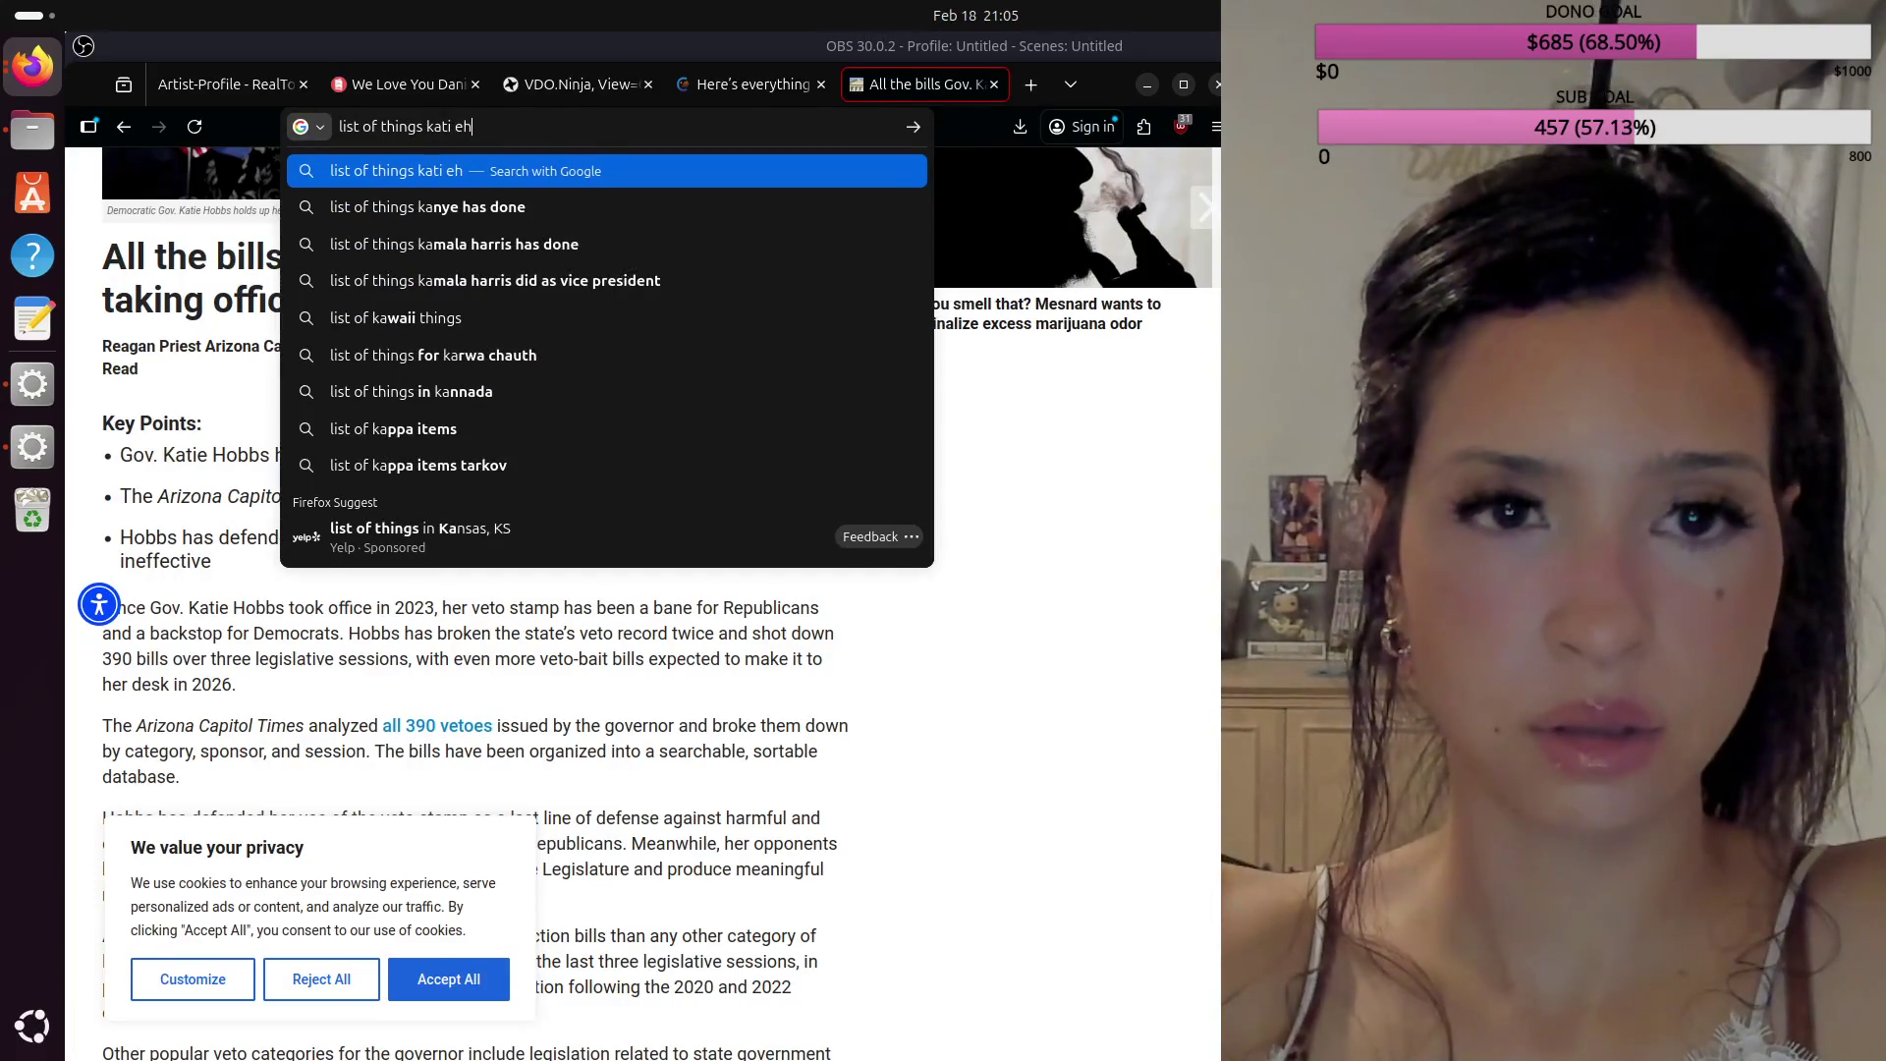
key(BackSpace)
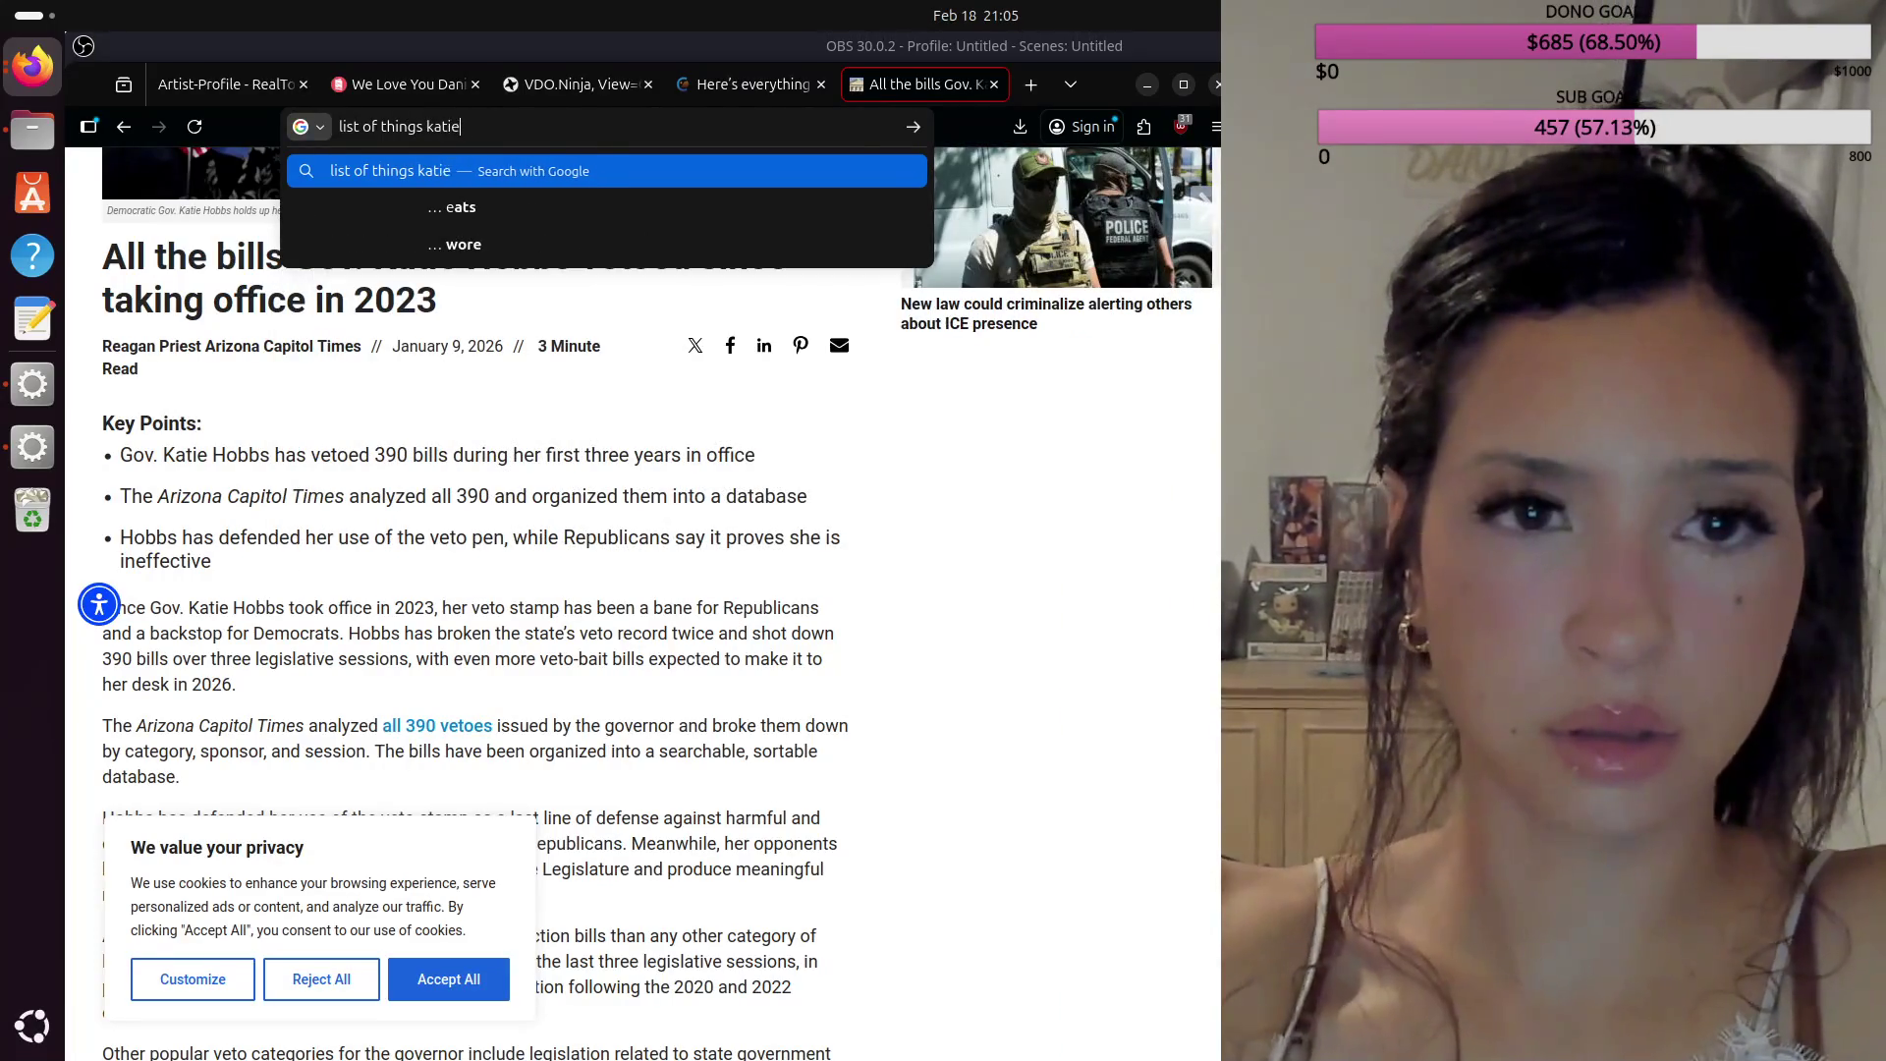
text(hobbs )
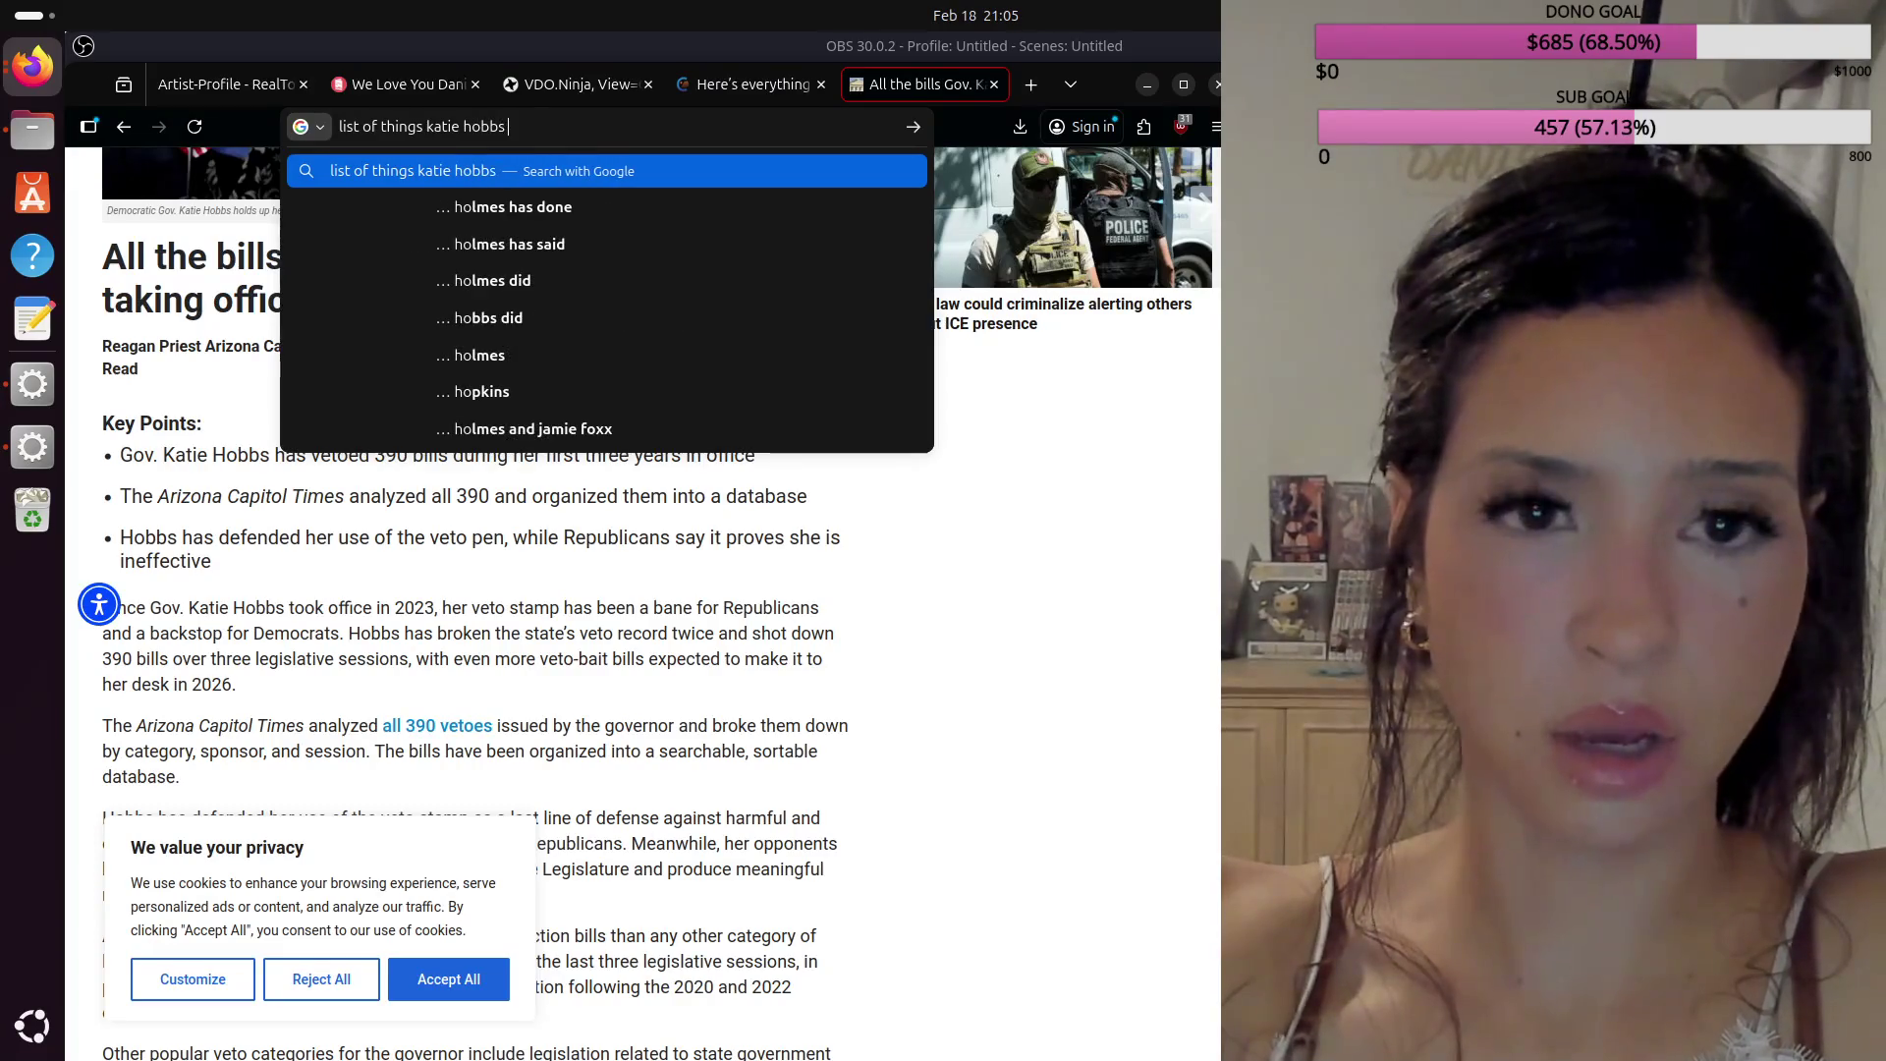
text(did)
key(Down)
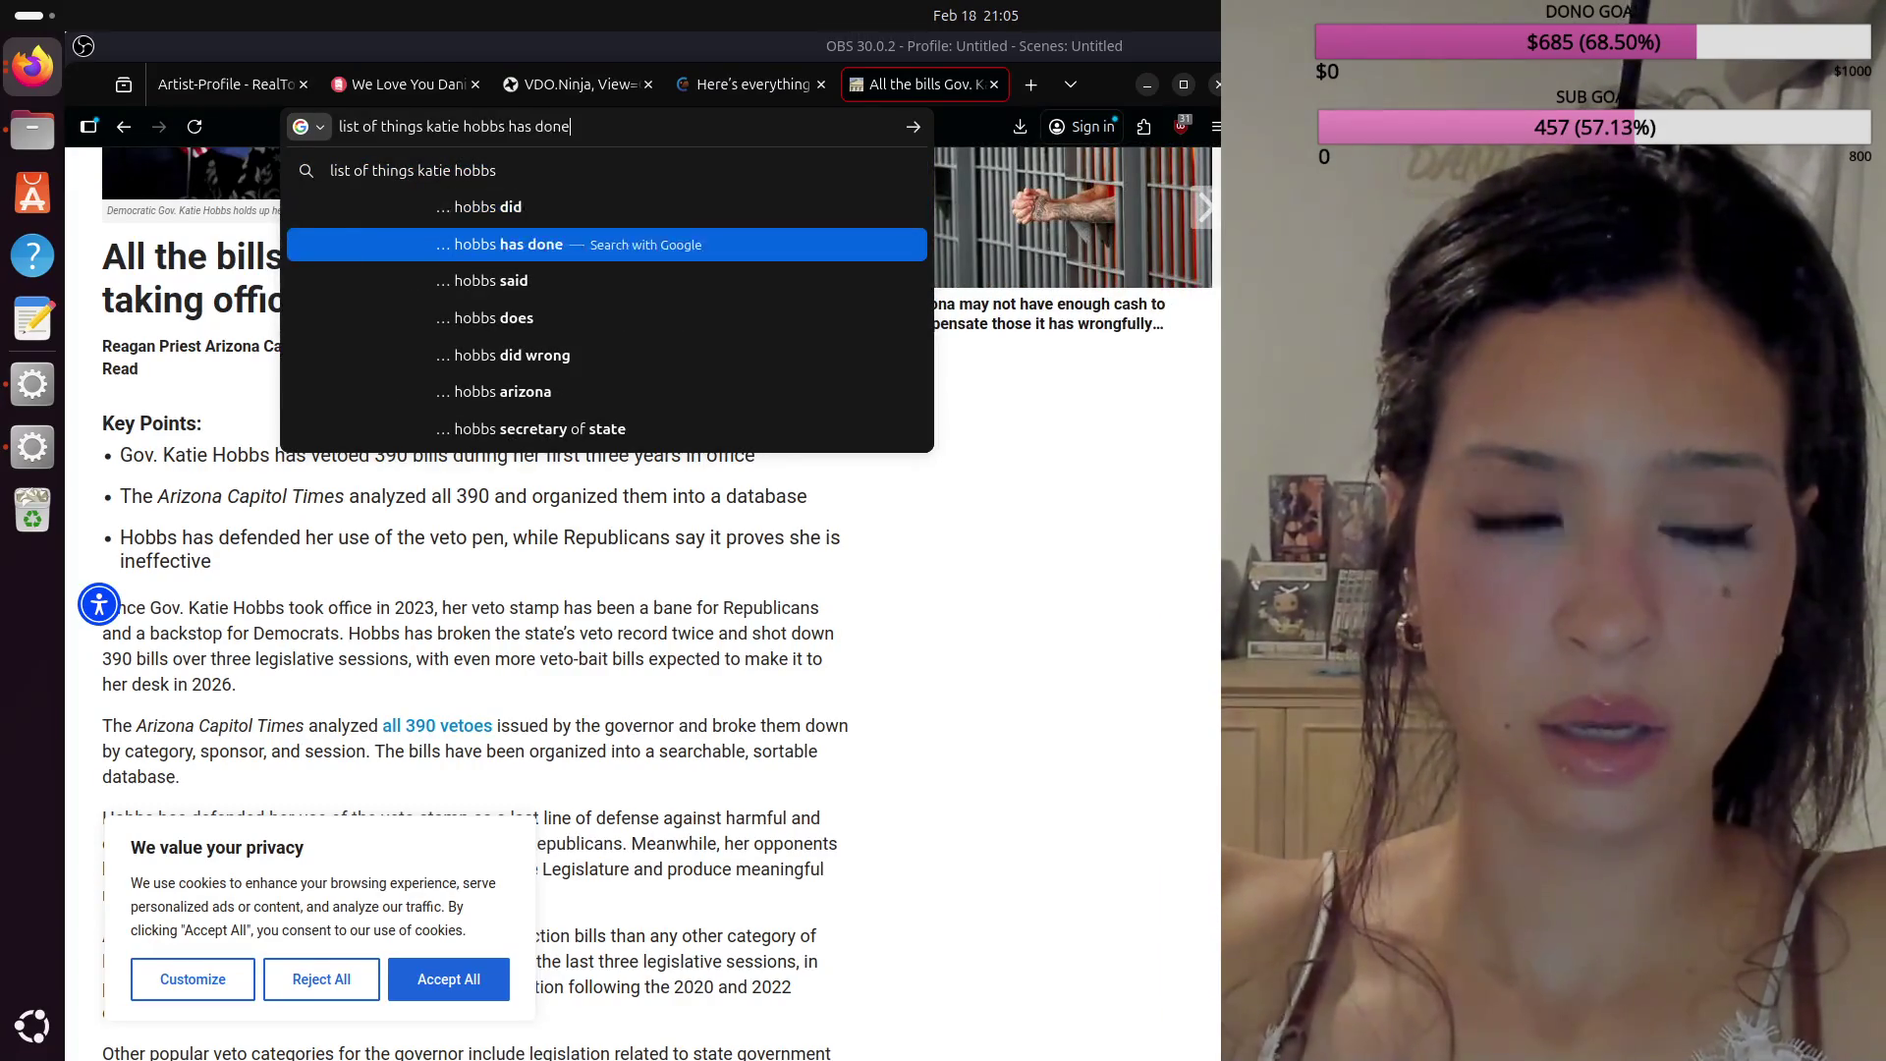
text(as)
key(Down)
key(Return)
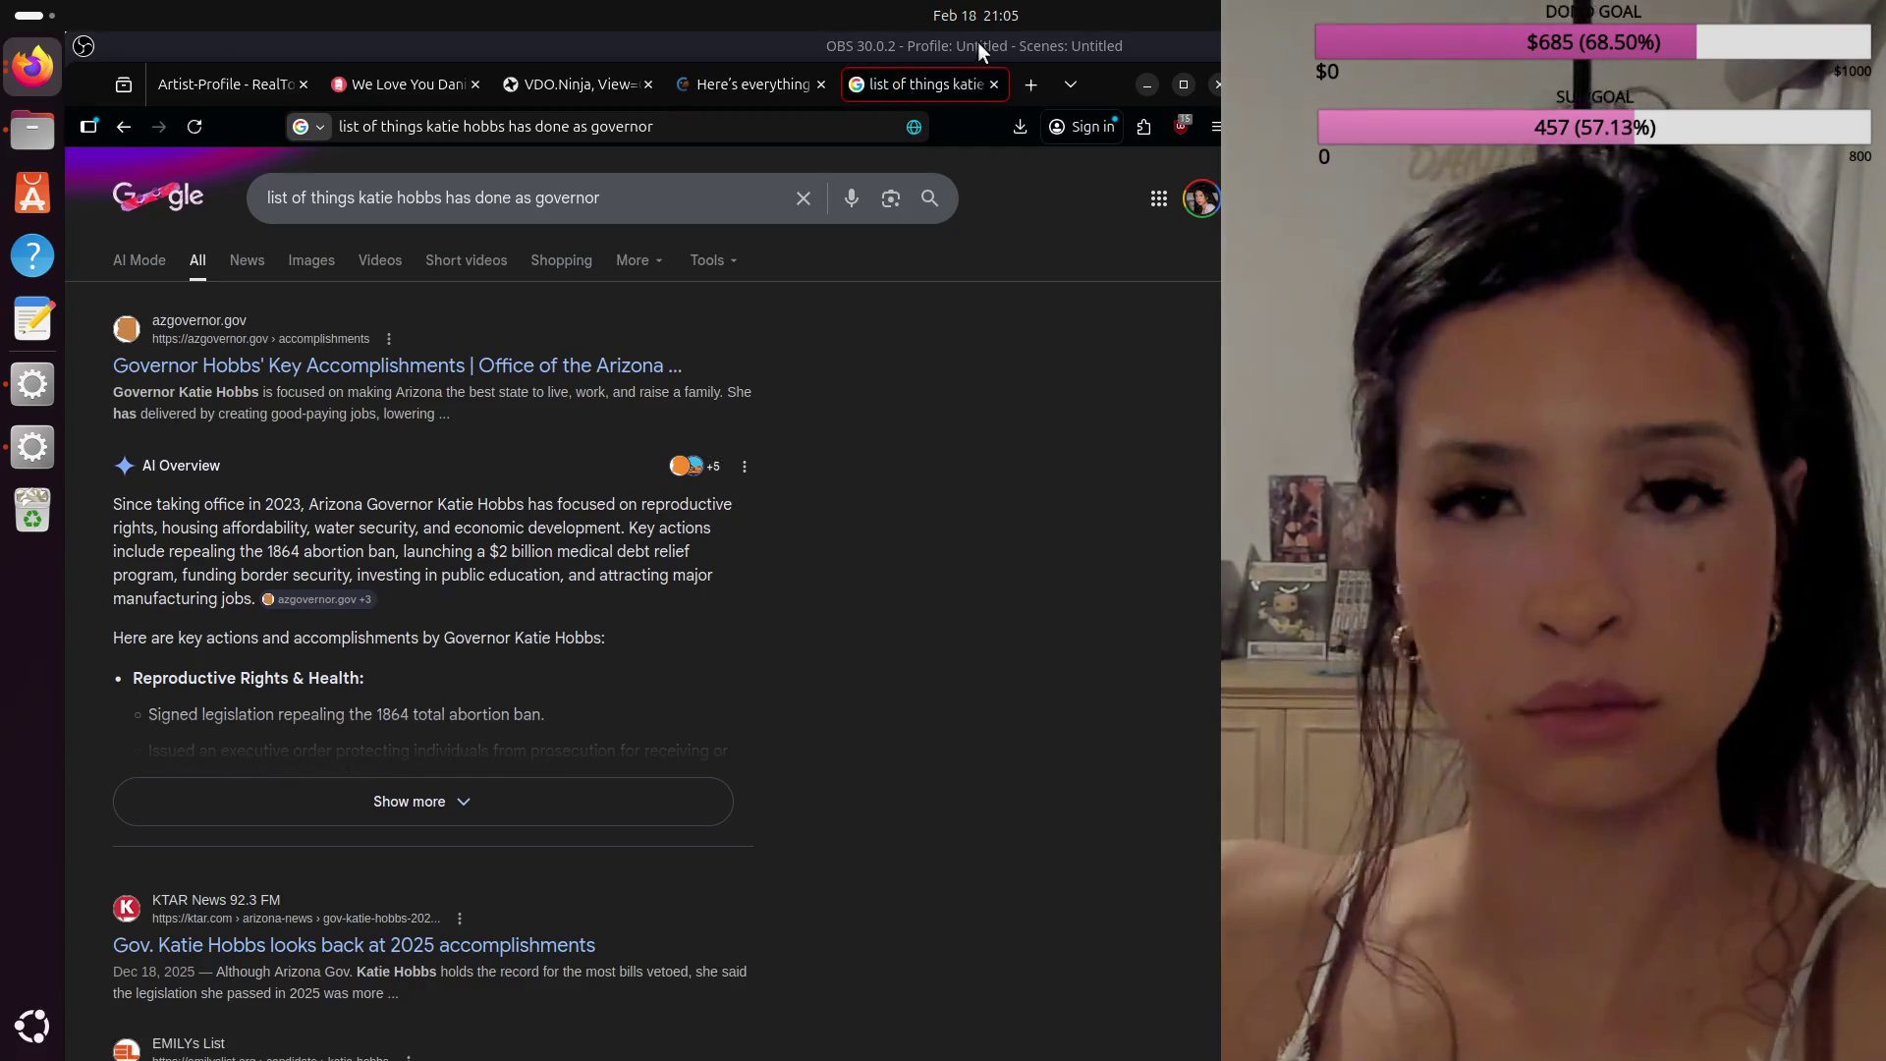
Step: Close the Newsom tab and read KTAR News' story on Hobbs's 2025 accomplishments
click(823, 84)
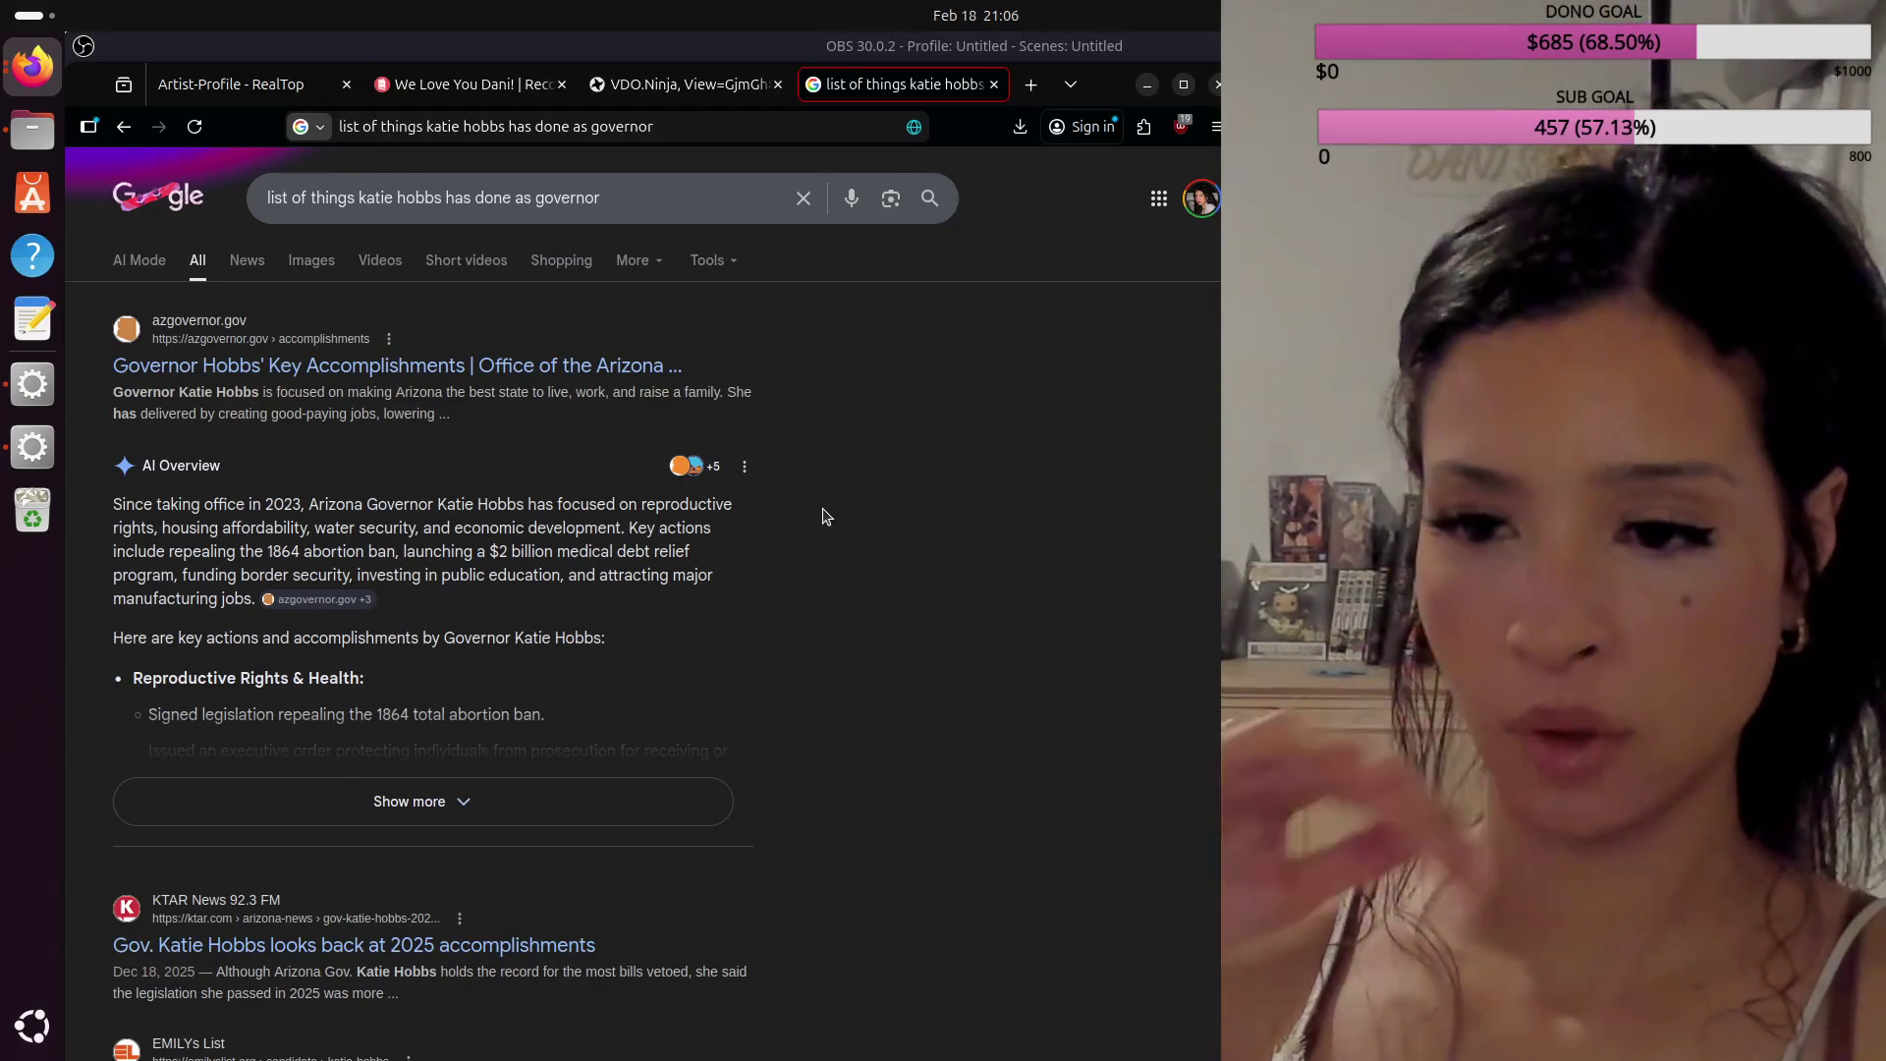
scroll(728, 662, down, 4)
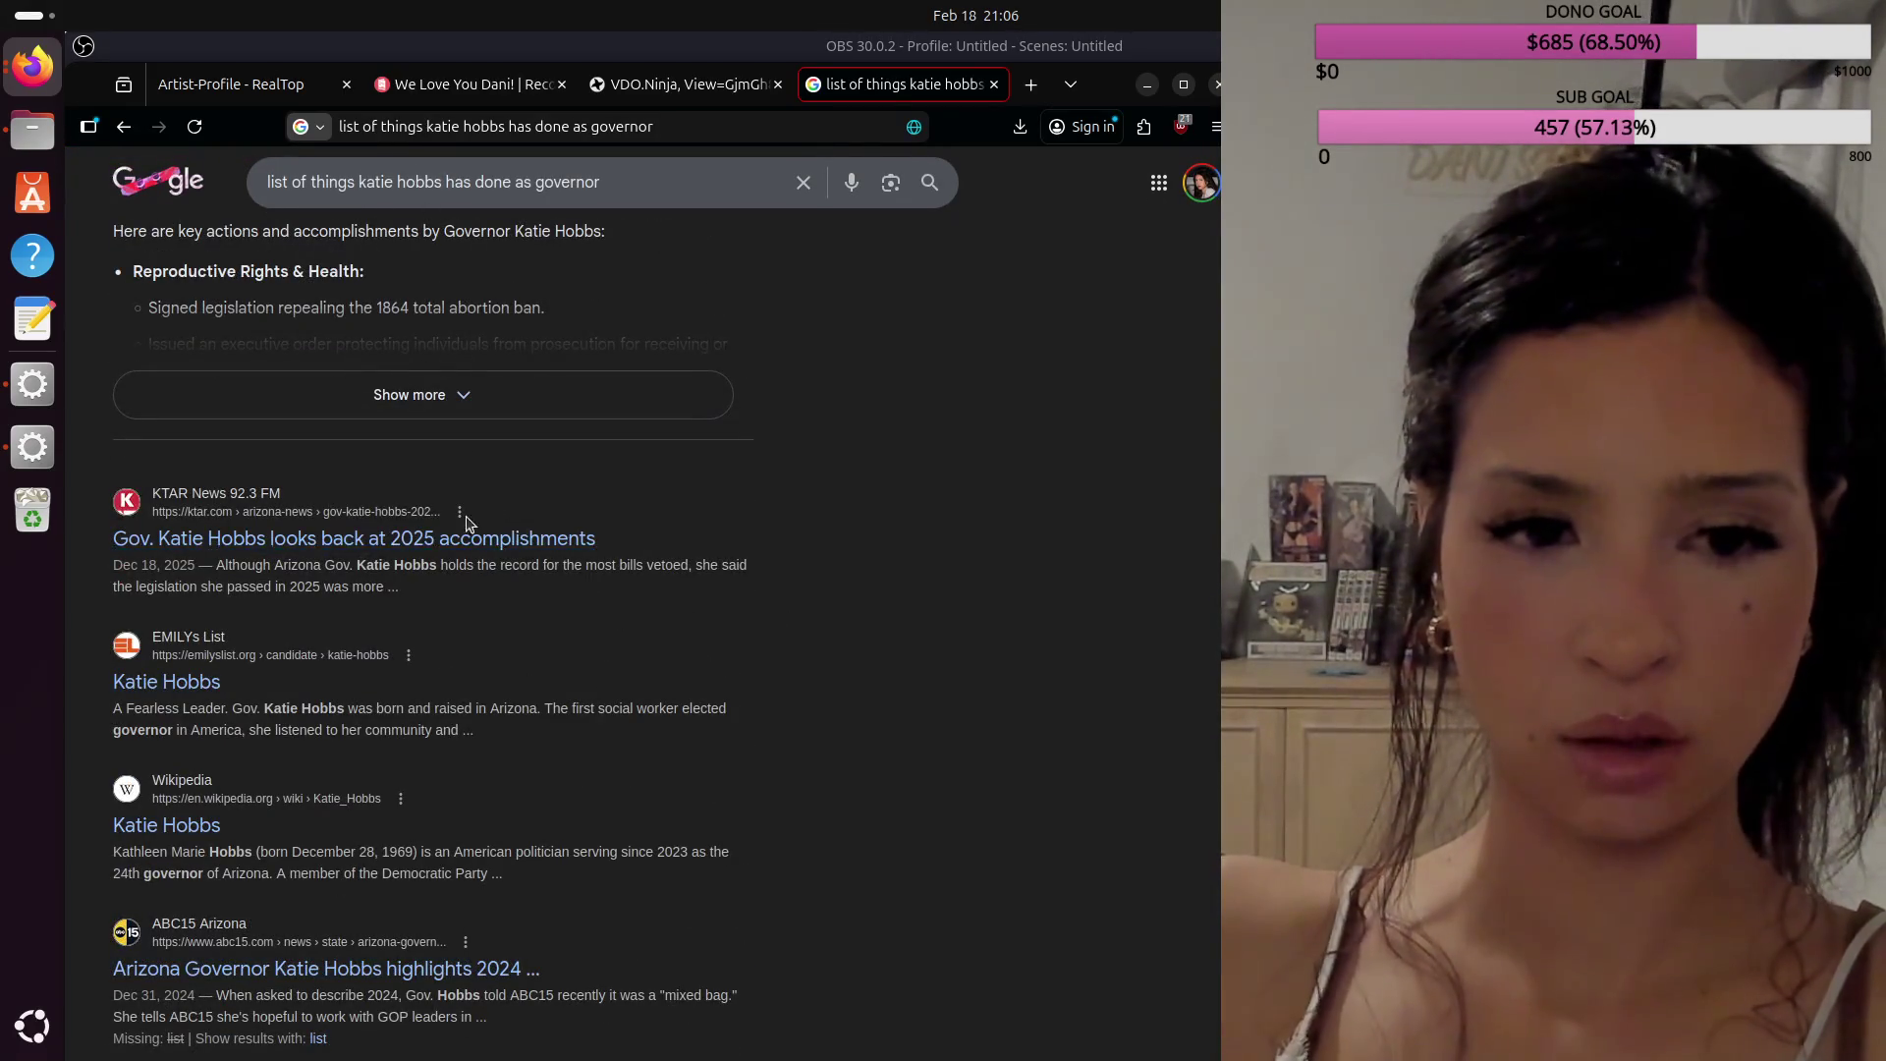
click(462, 535)
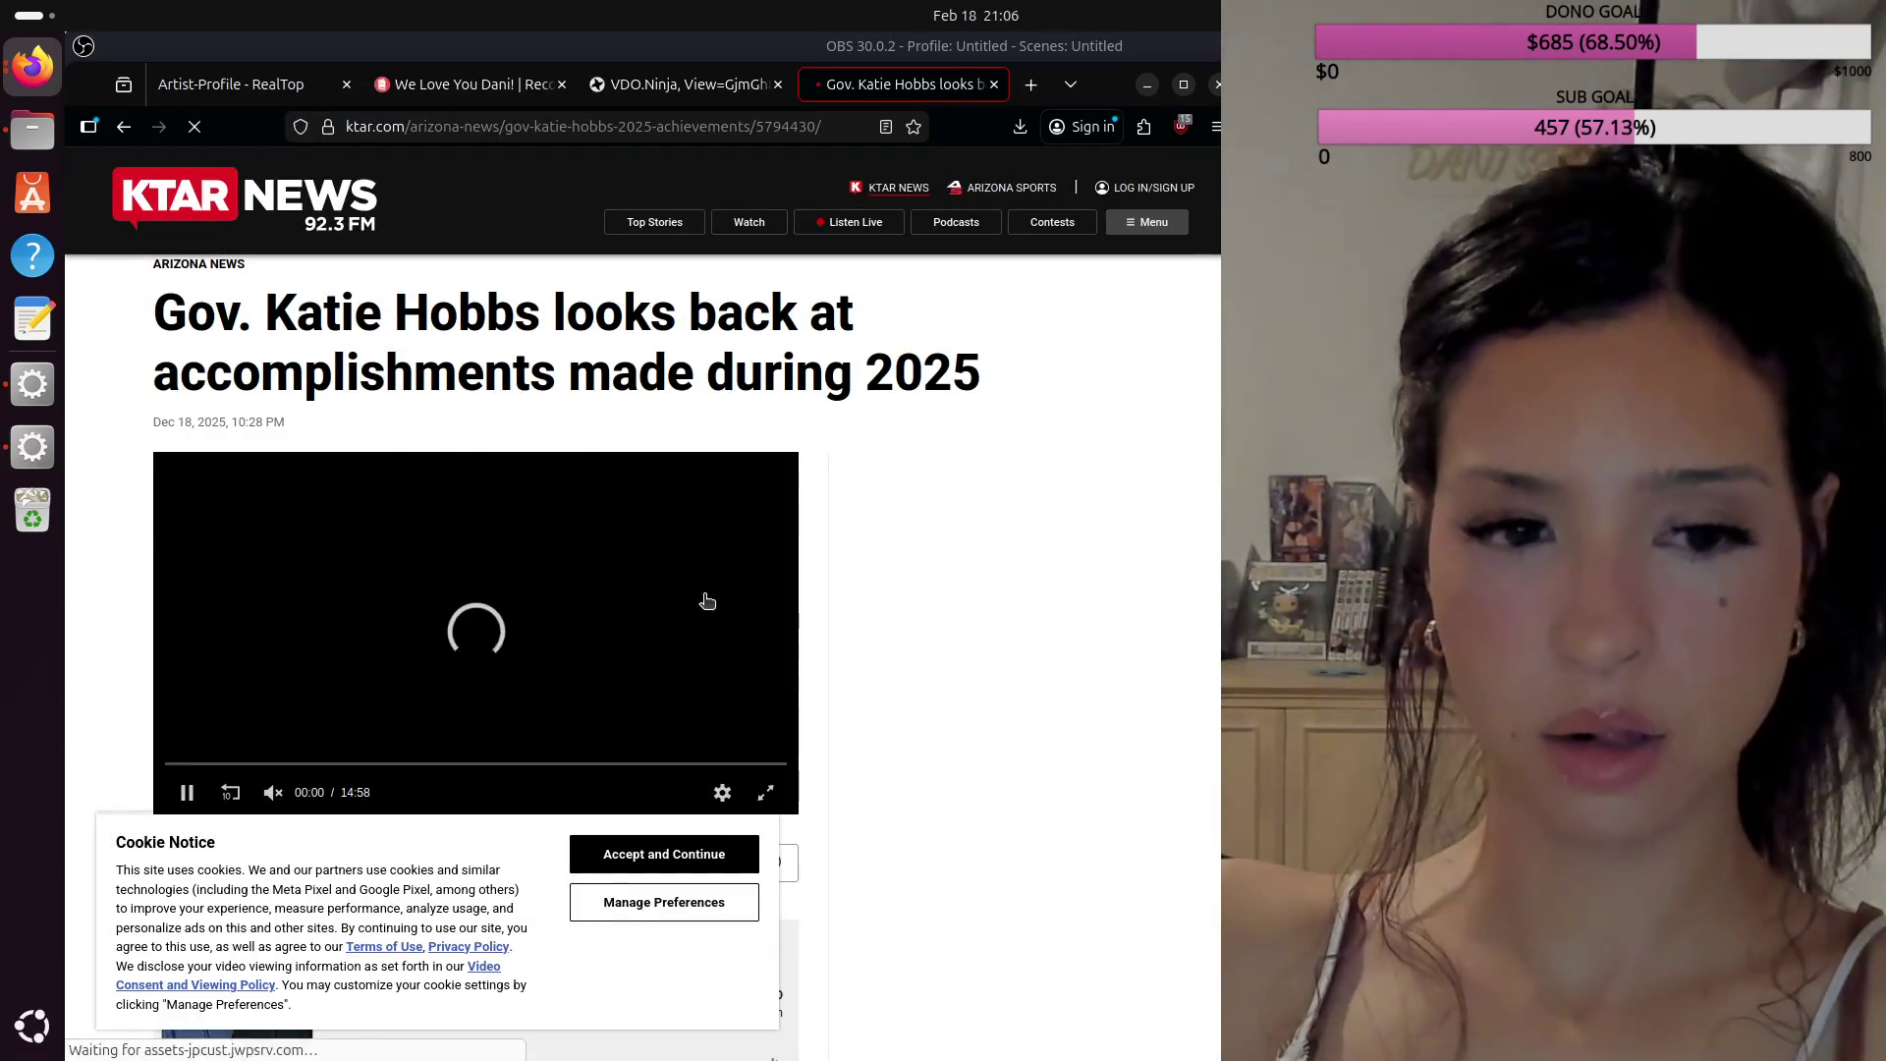
scroll(707, 601, down, 3)
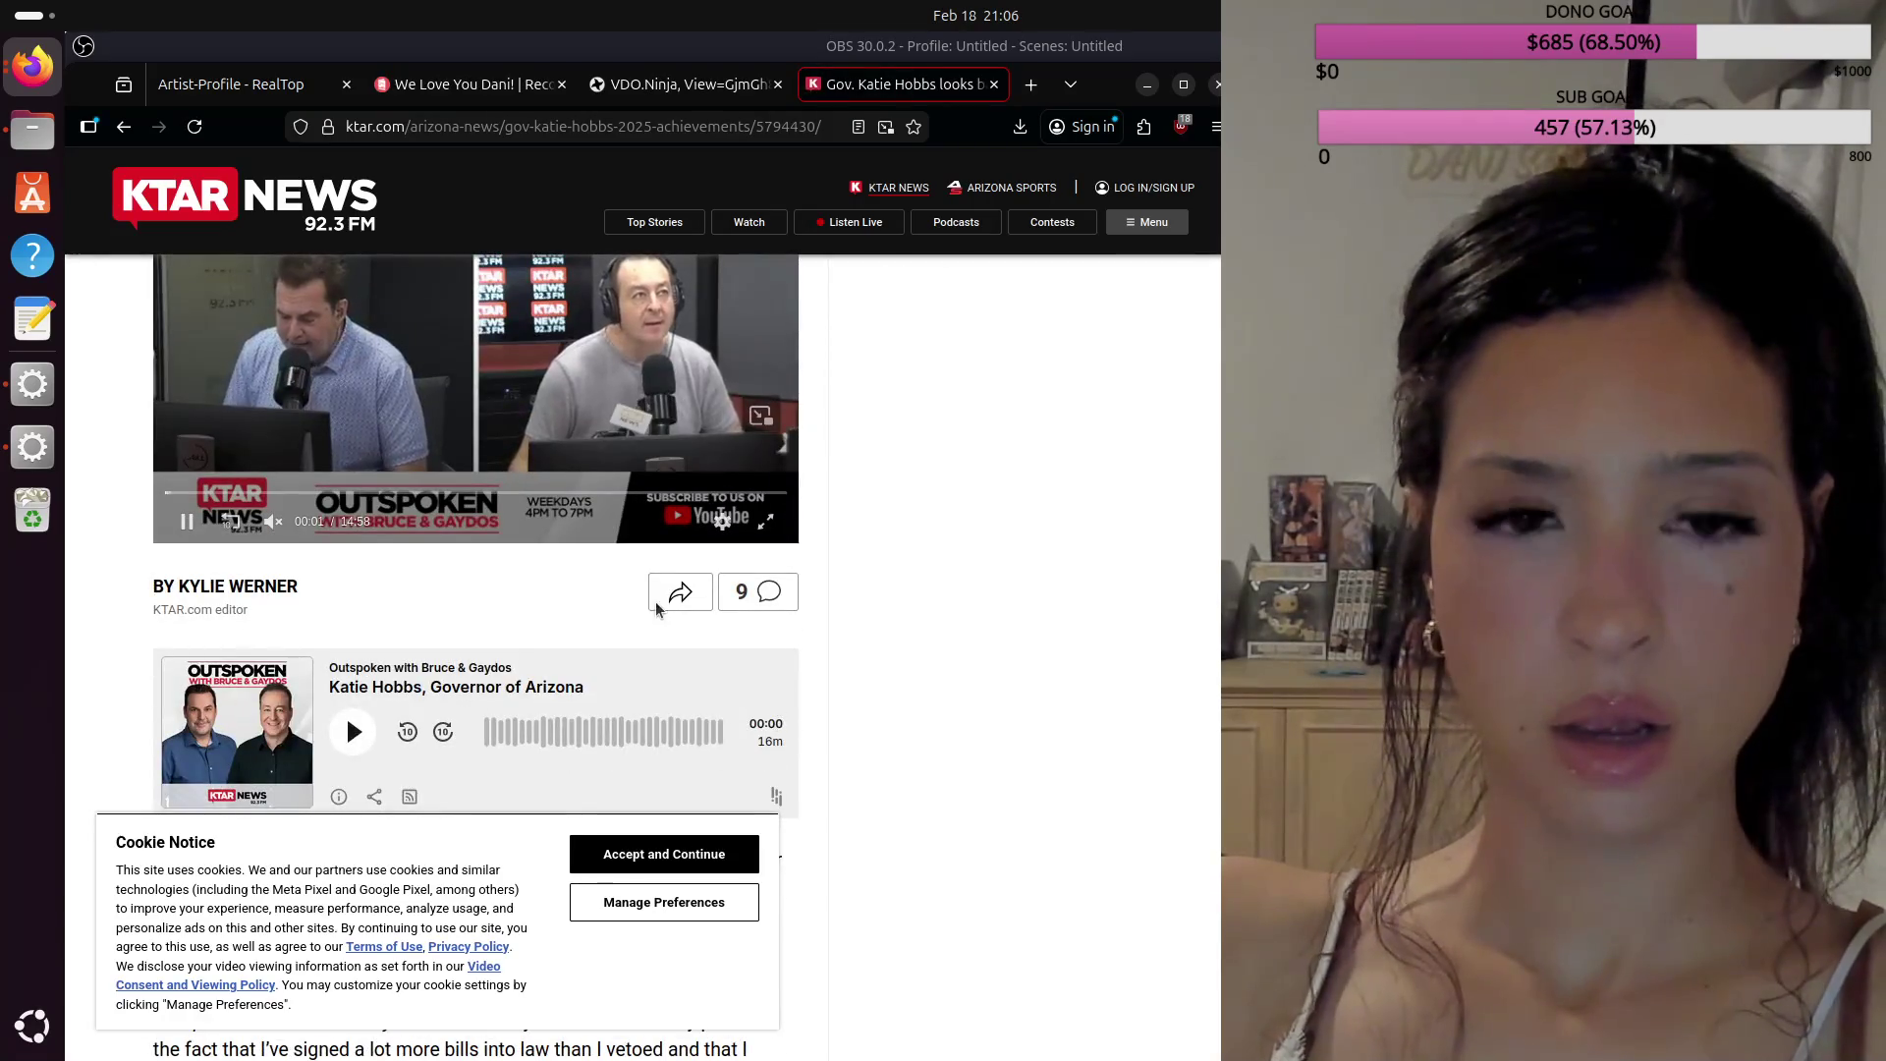
scroll(500, 619, down, 3)
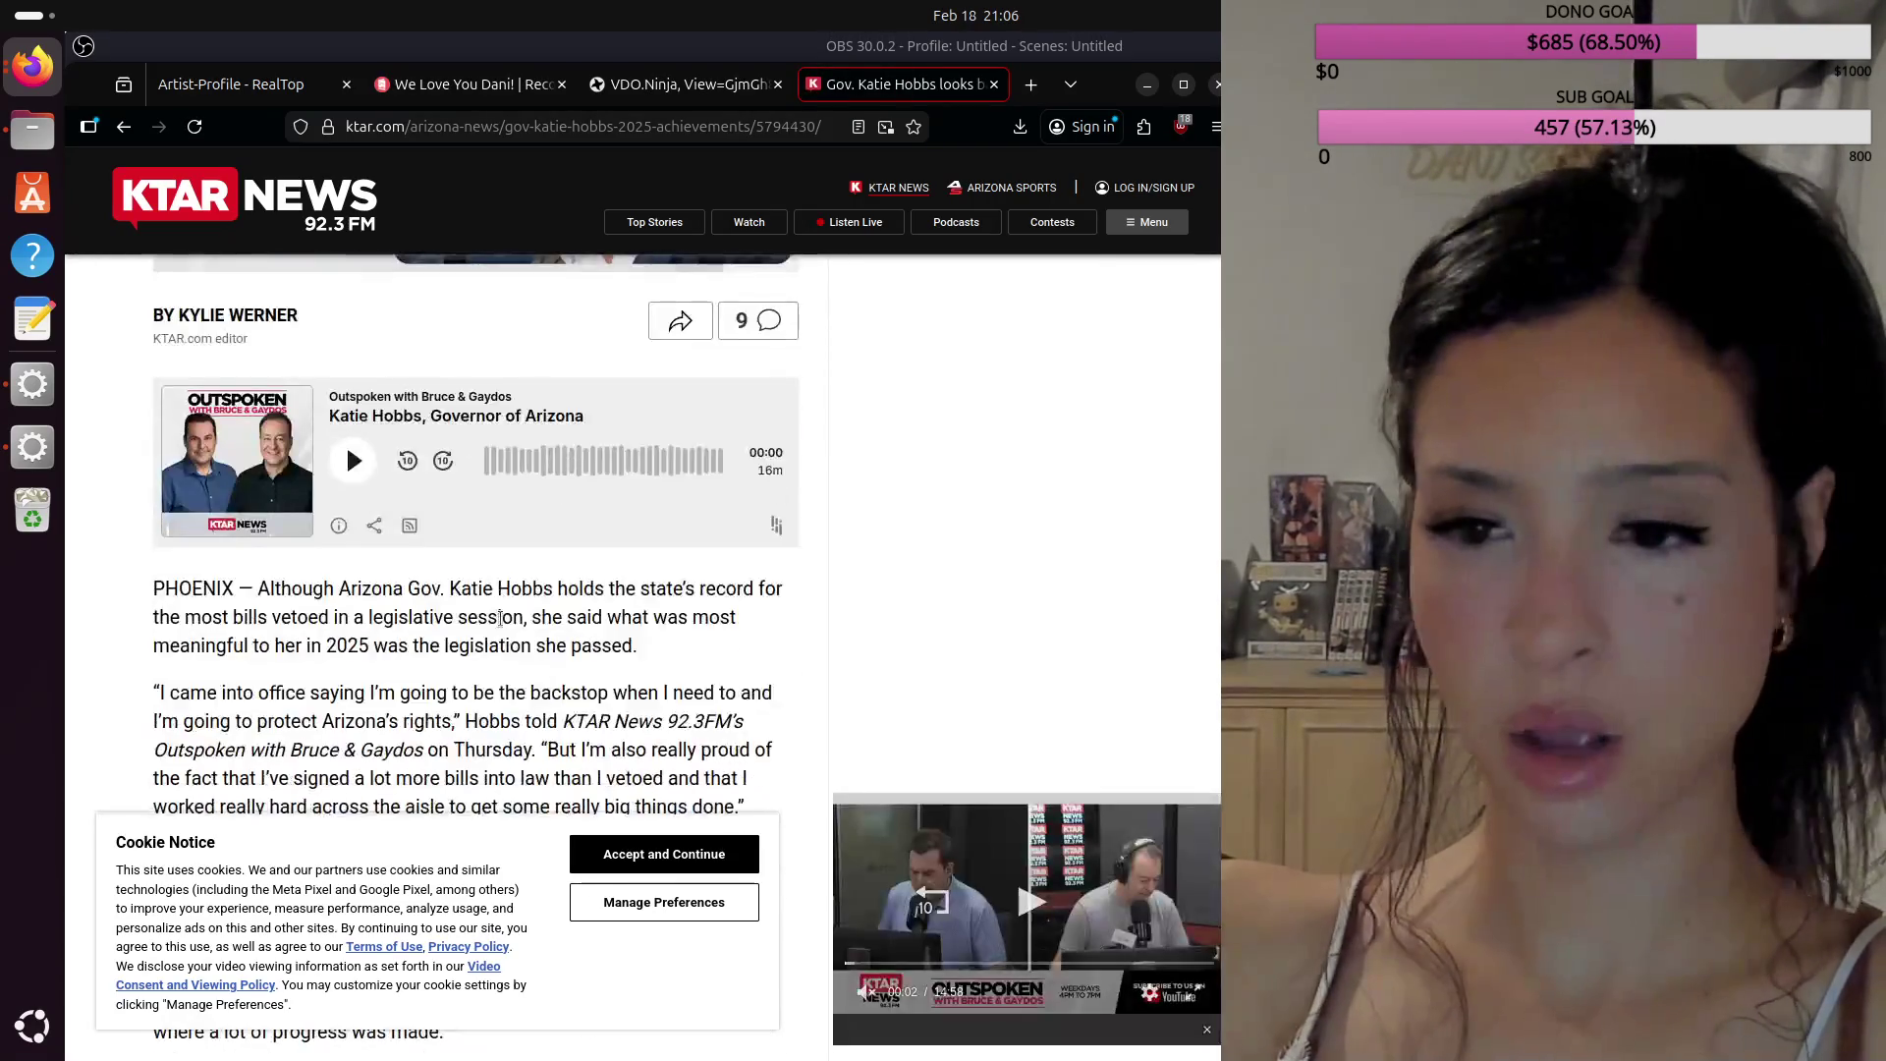
scroll(500, 619, down, 2)
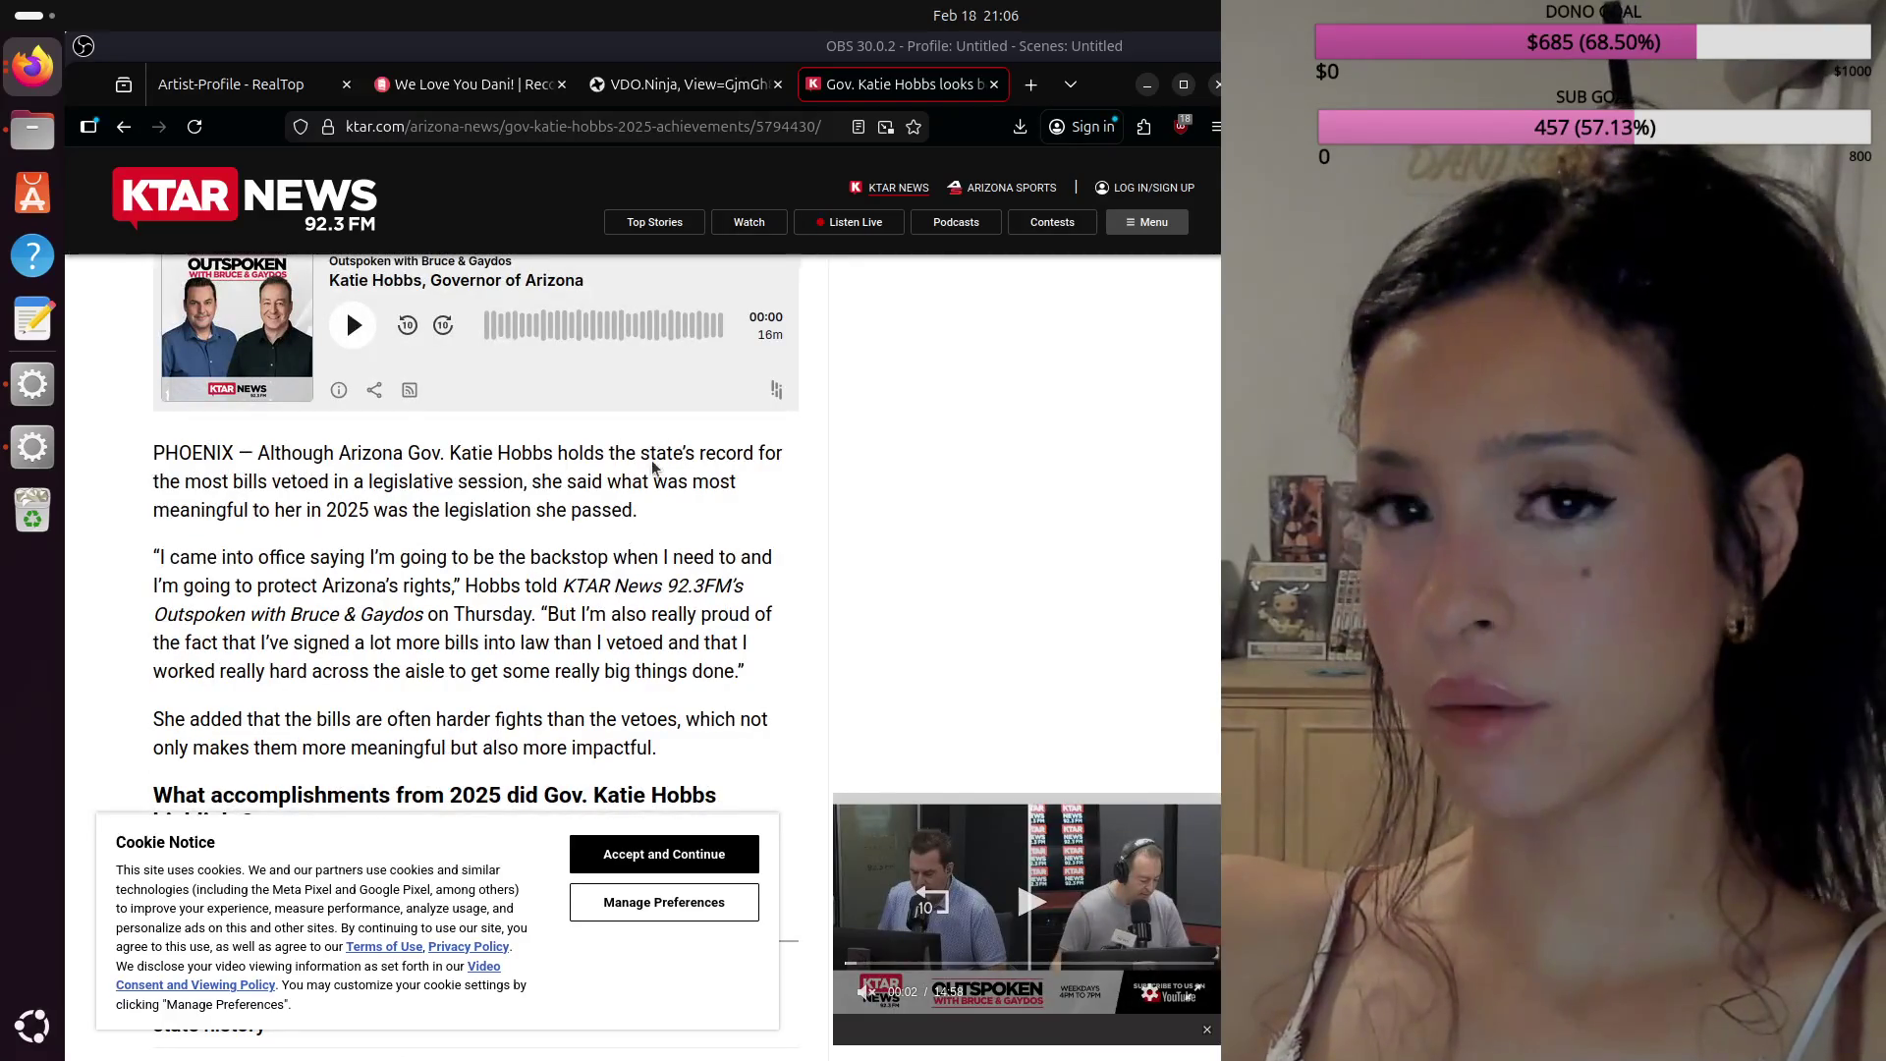
click(792, 127)
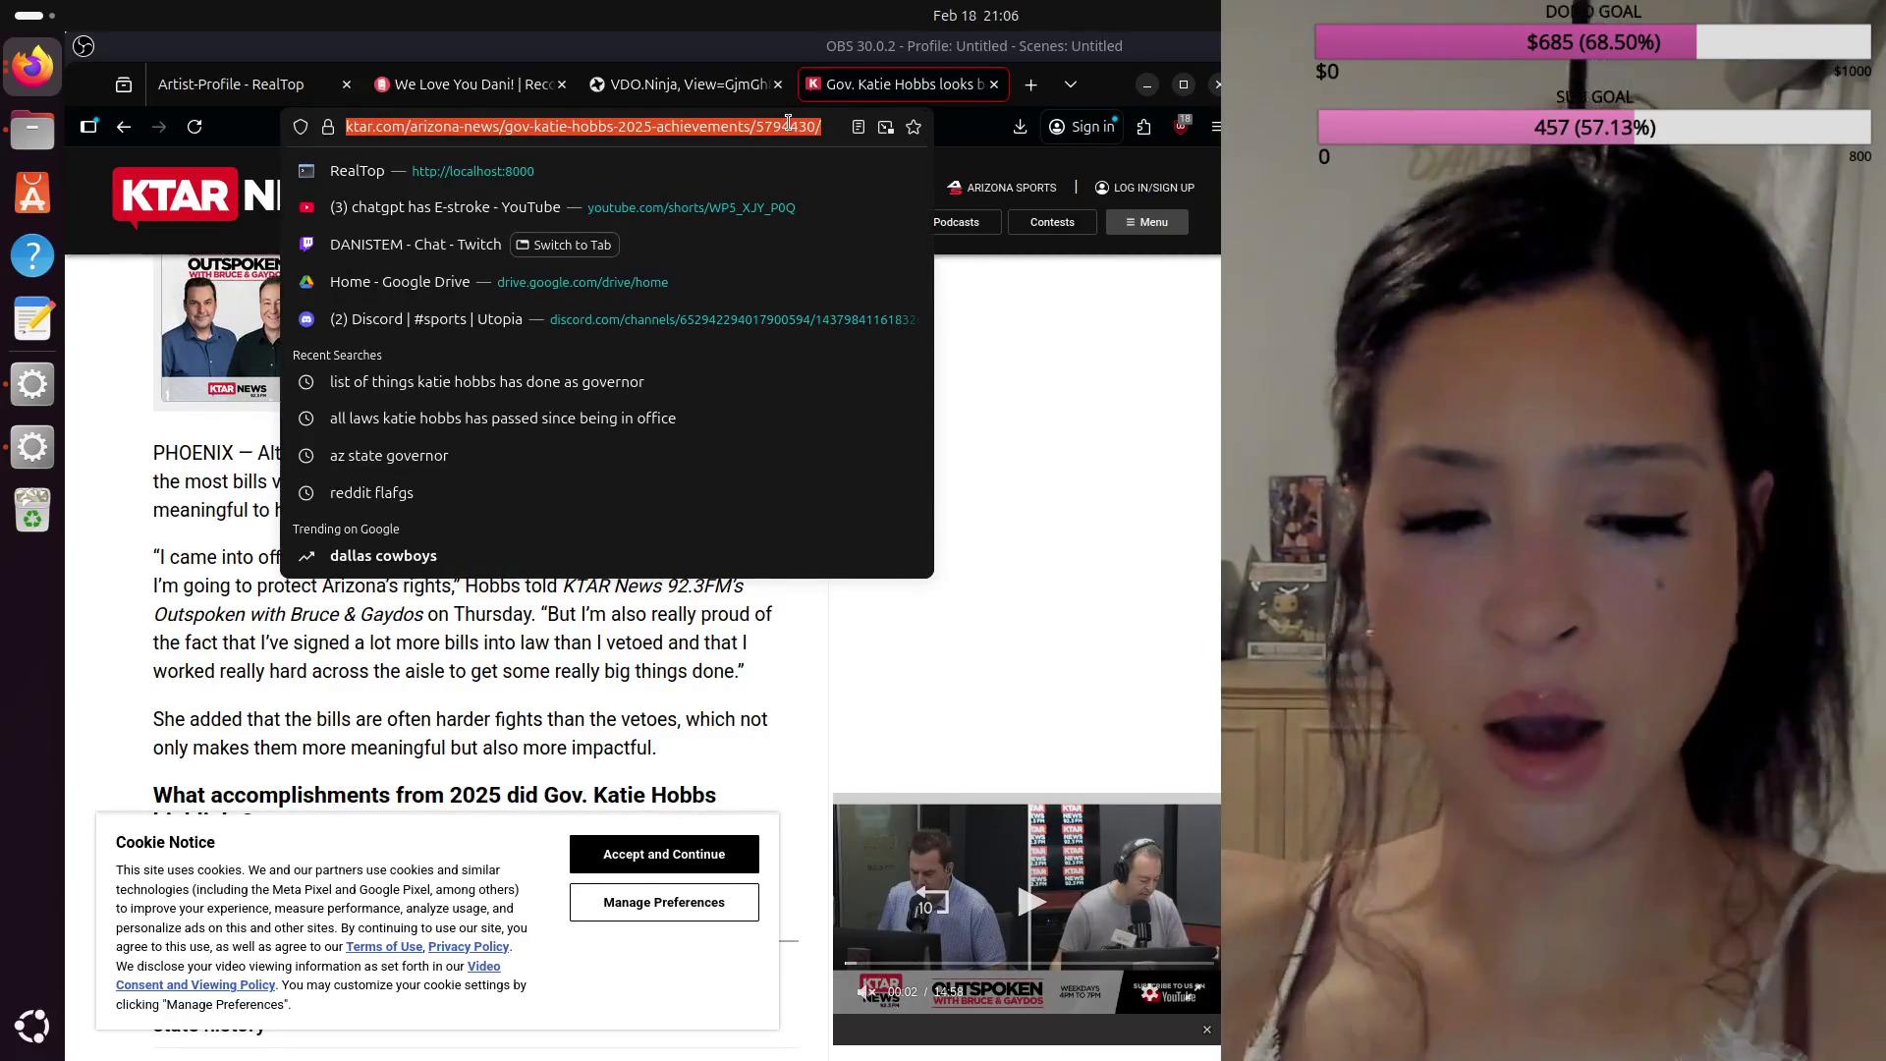
Step: Search Google for '1990s abortions lowered crime rates', blocking the location request
text(abortions lowere)
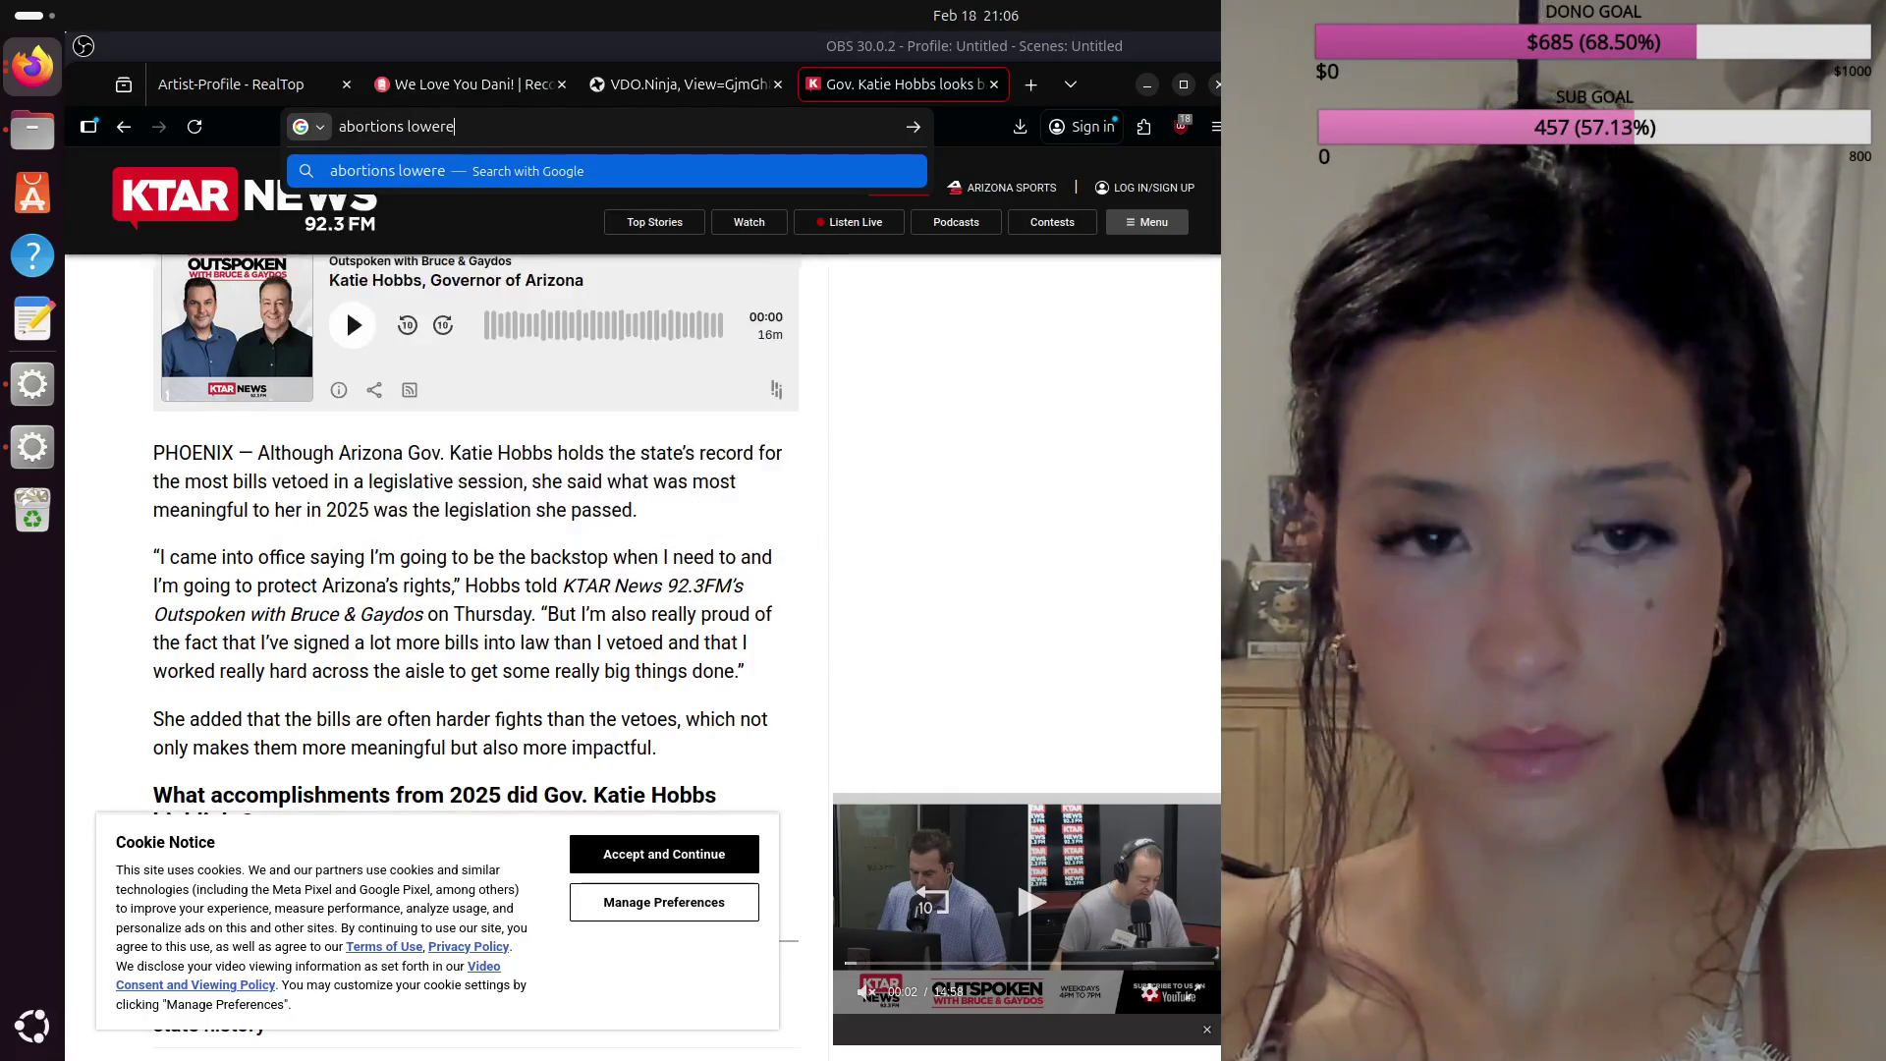
text(d crime r)
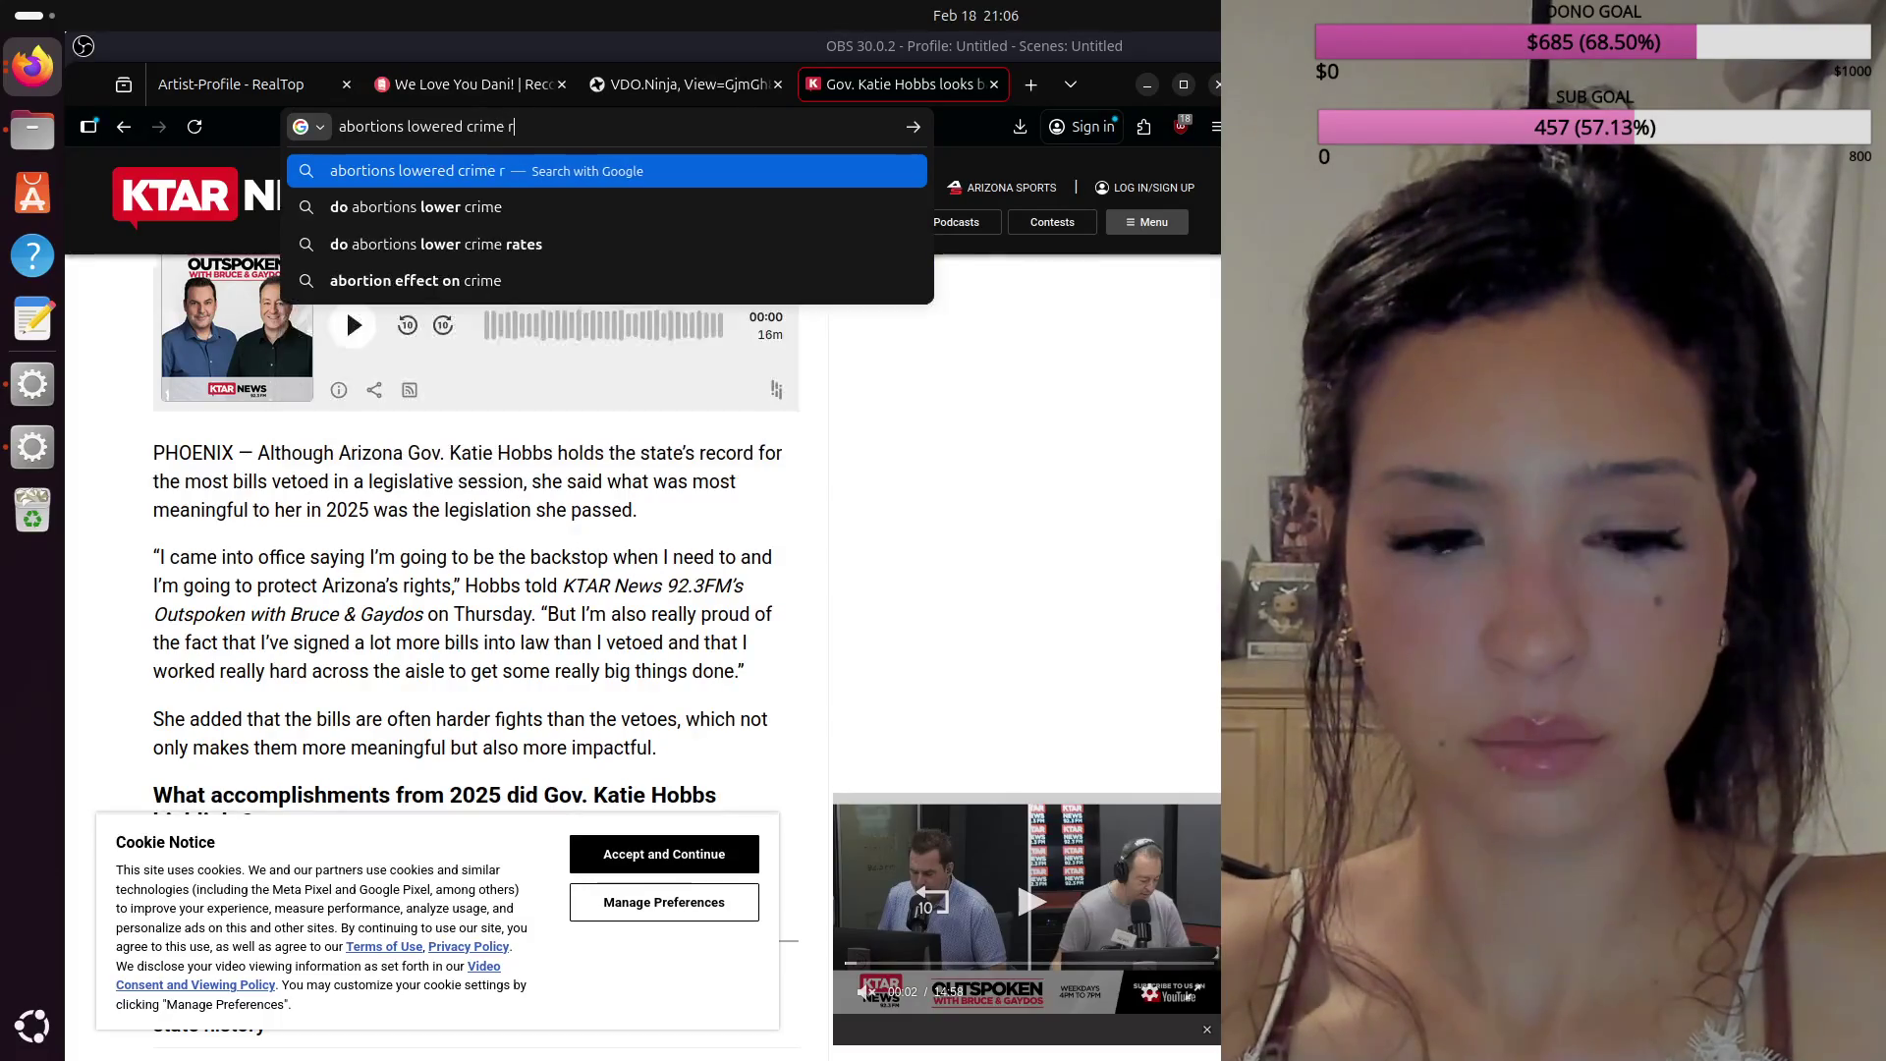
text(ates)
key(Return)
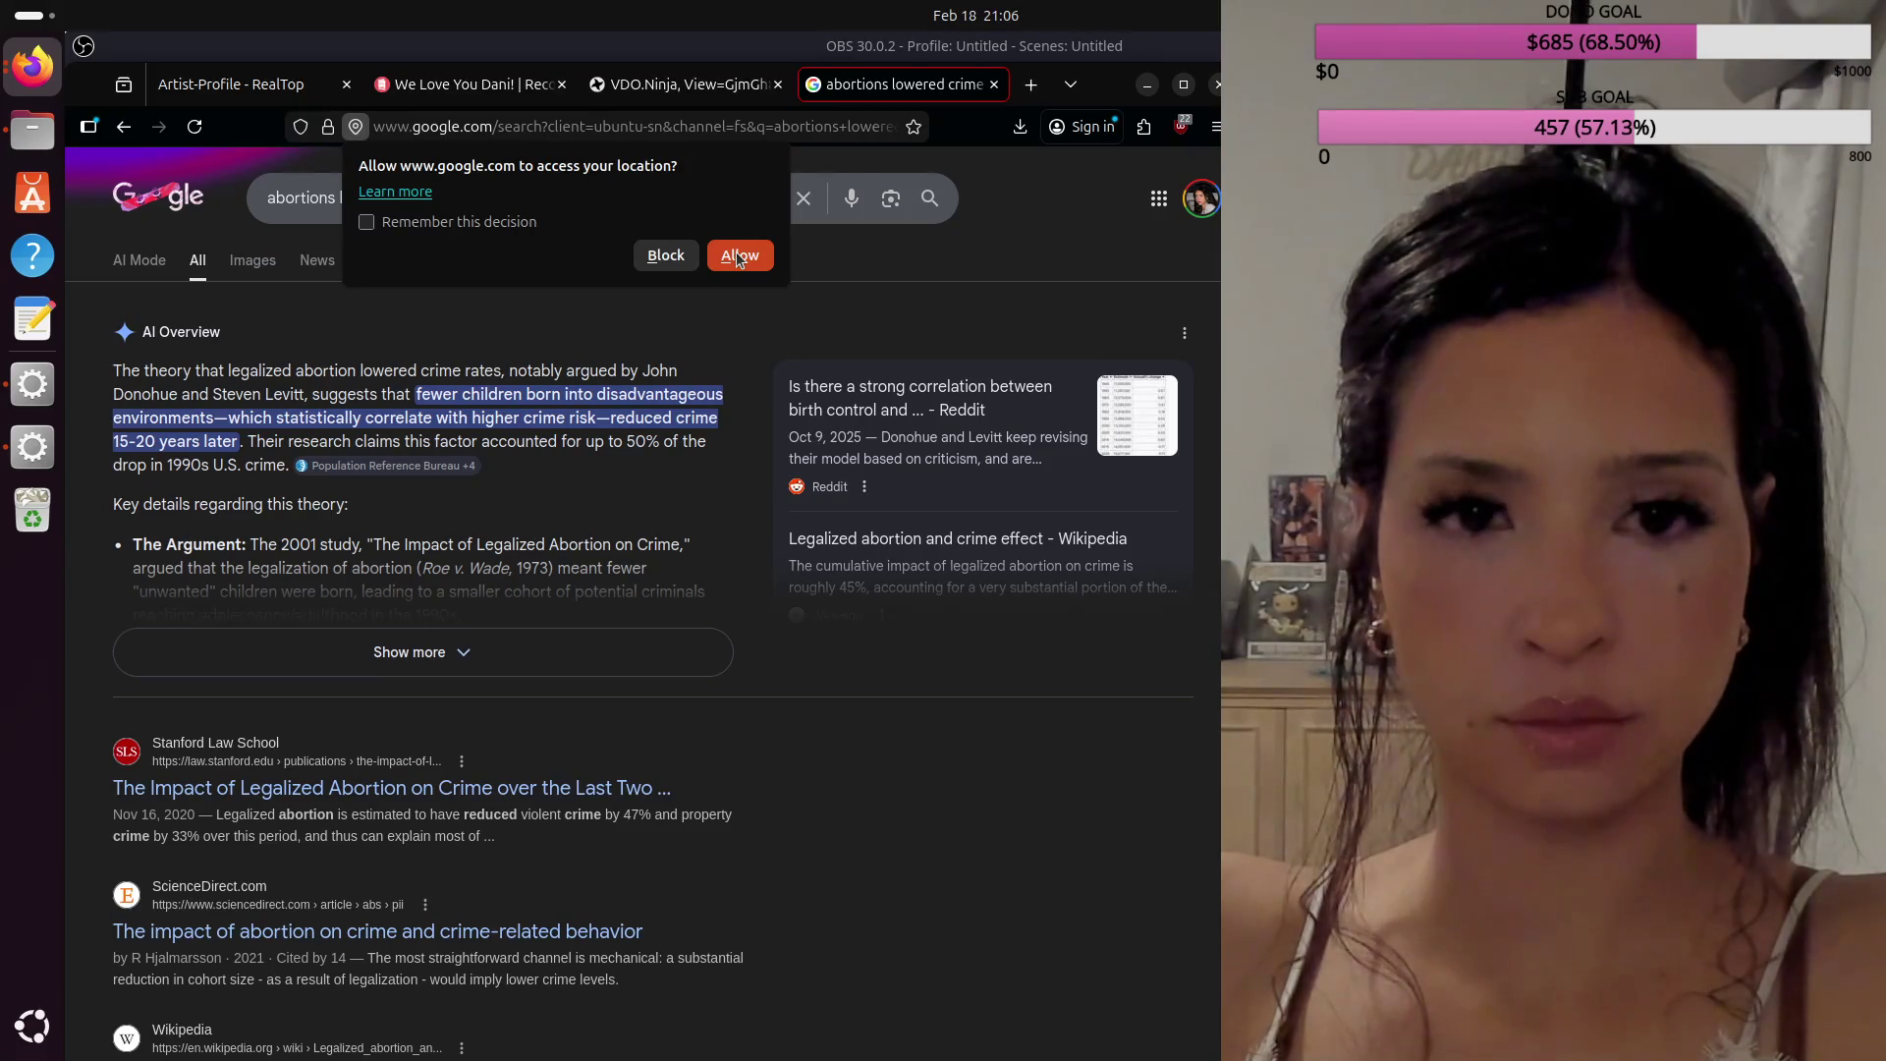
click(666, 255)
click(632, 193)
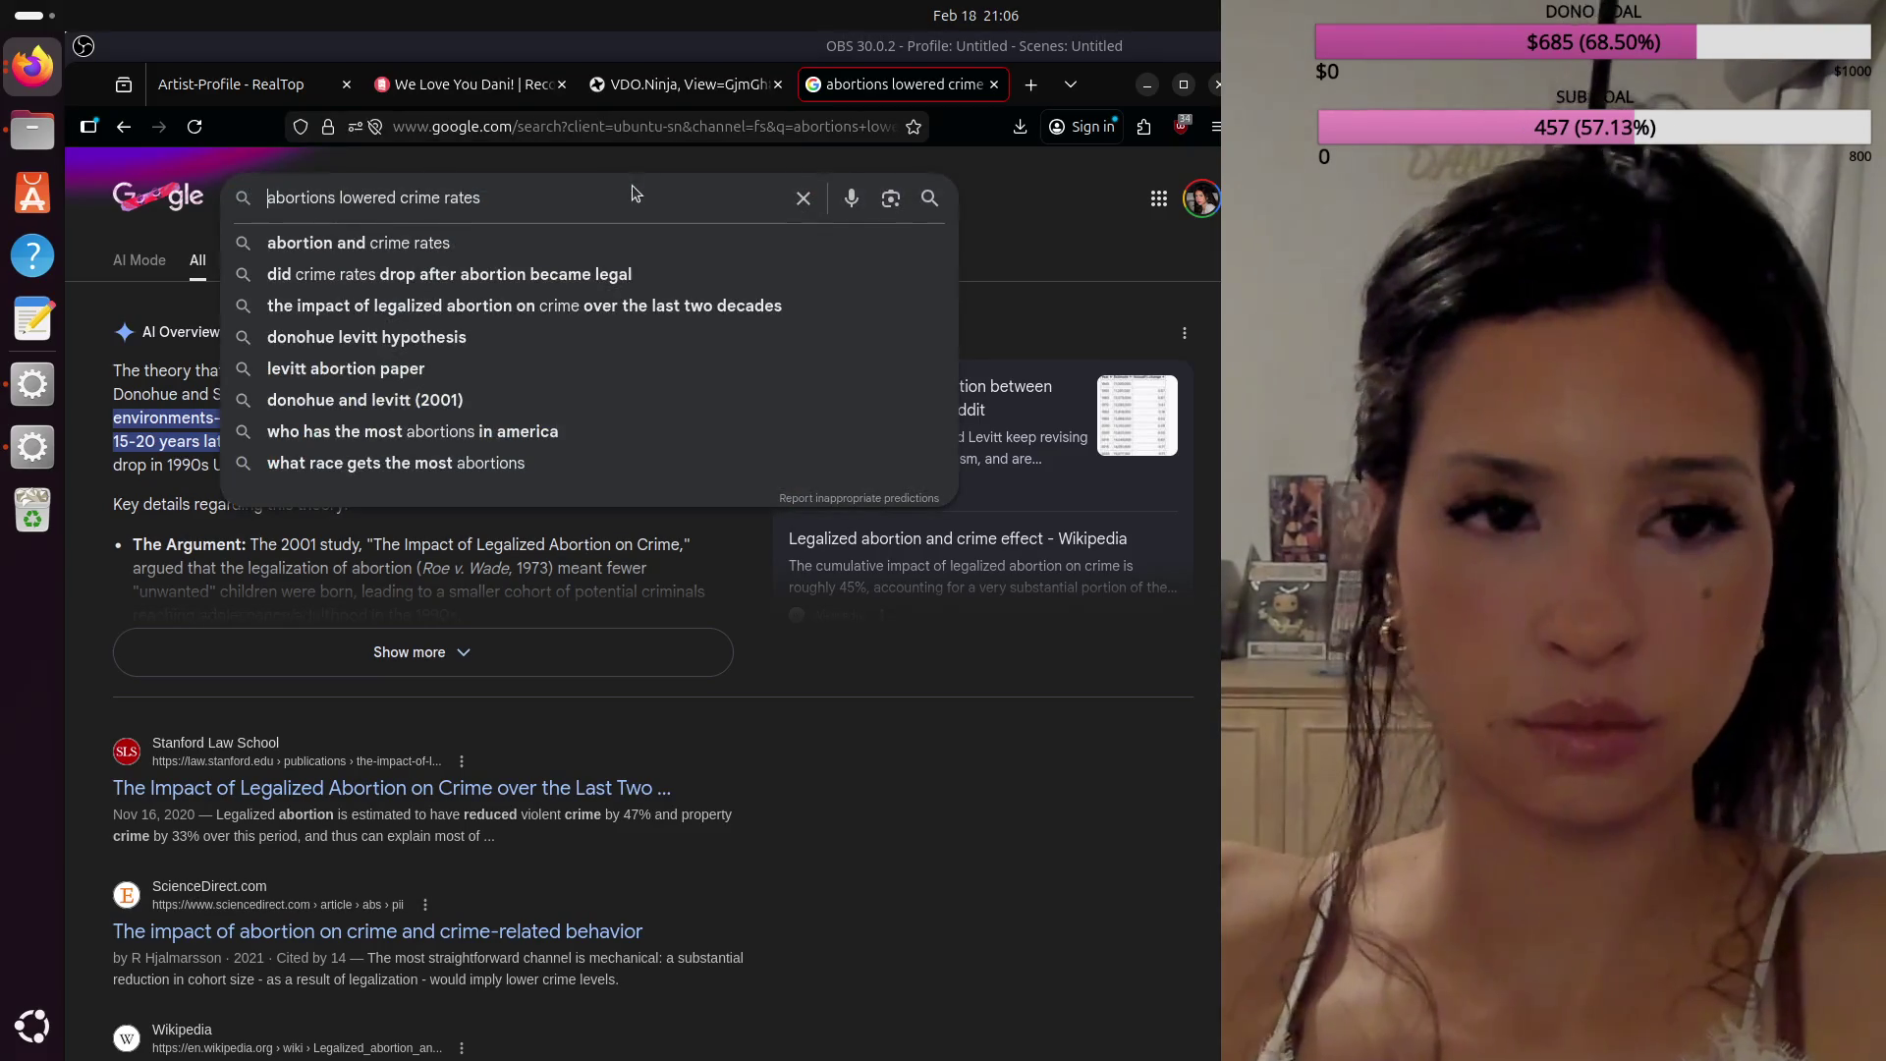
click(268, 197)
text(1990)
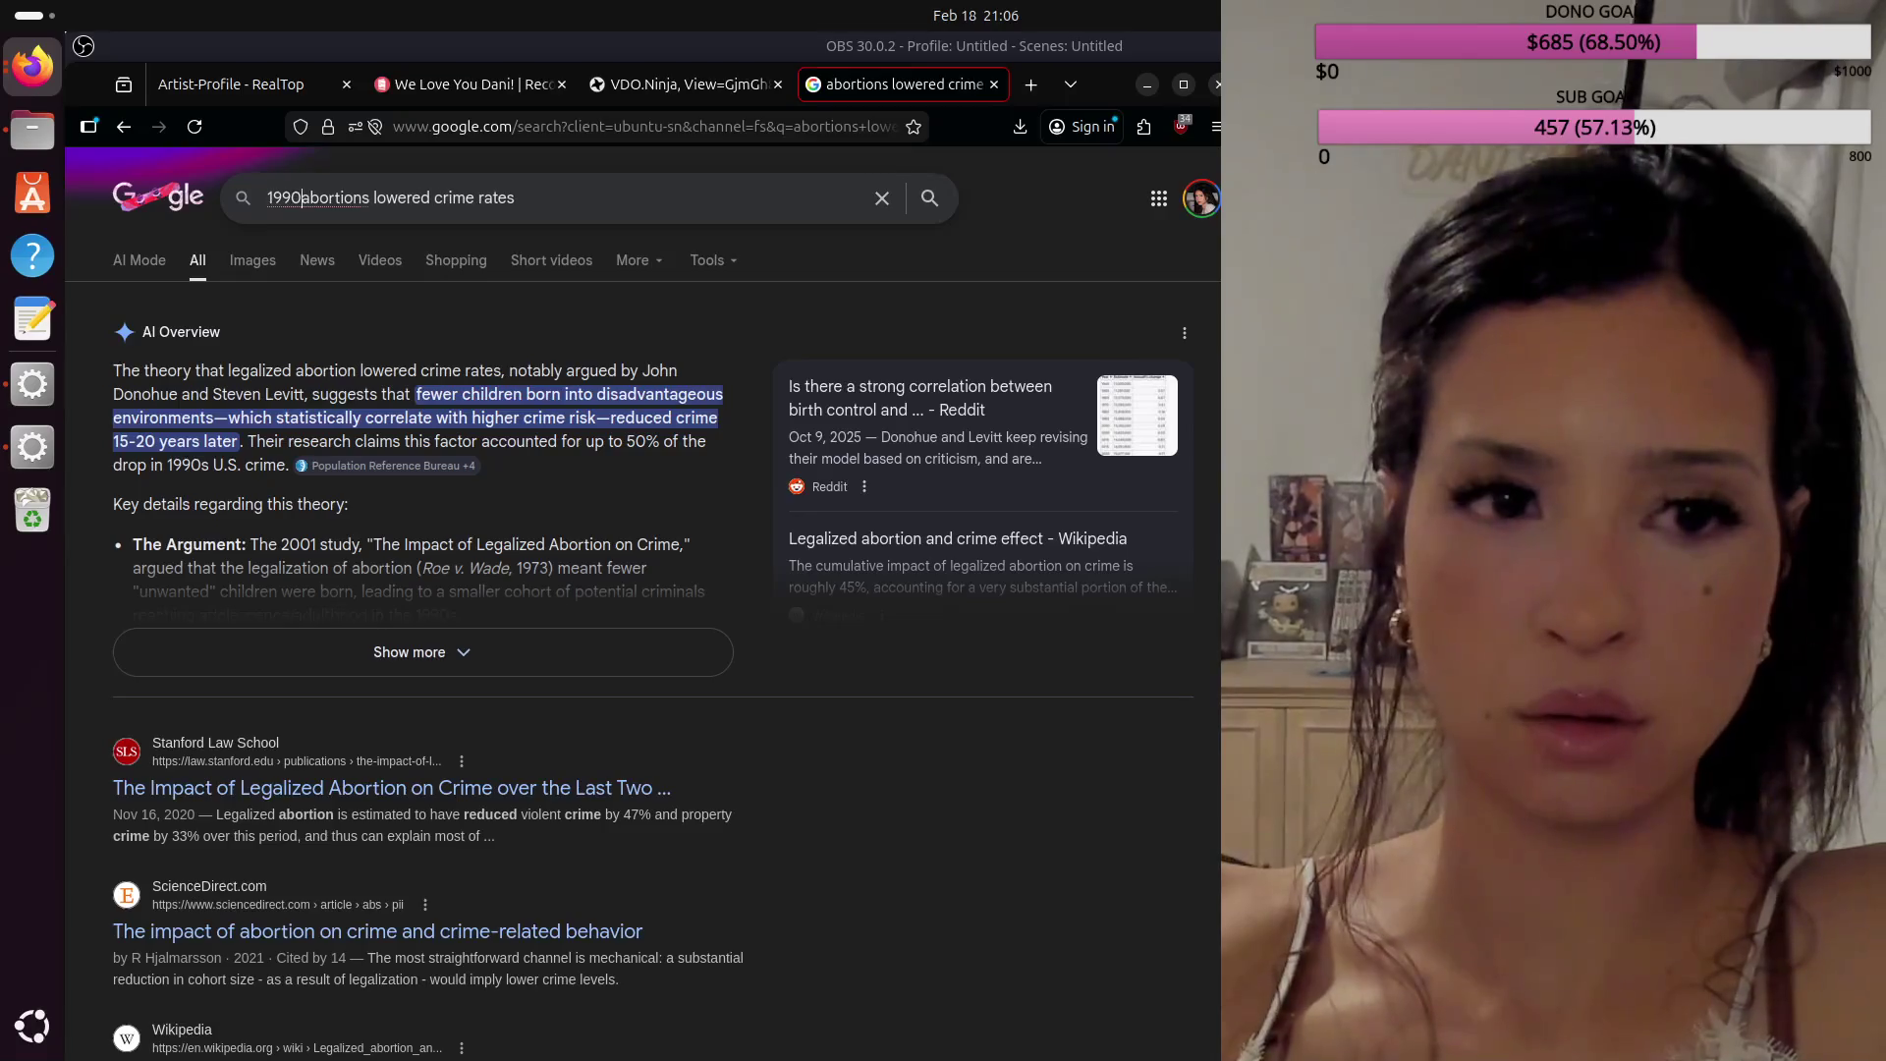
text(s)
key(Return)
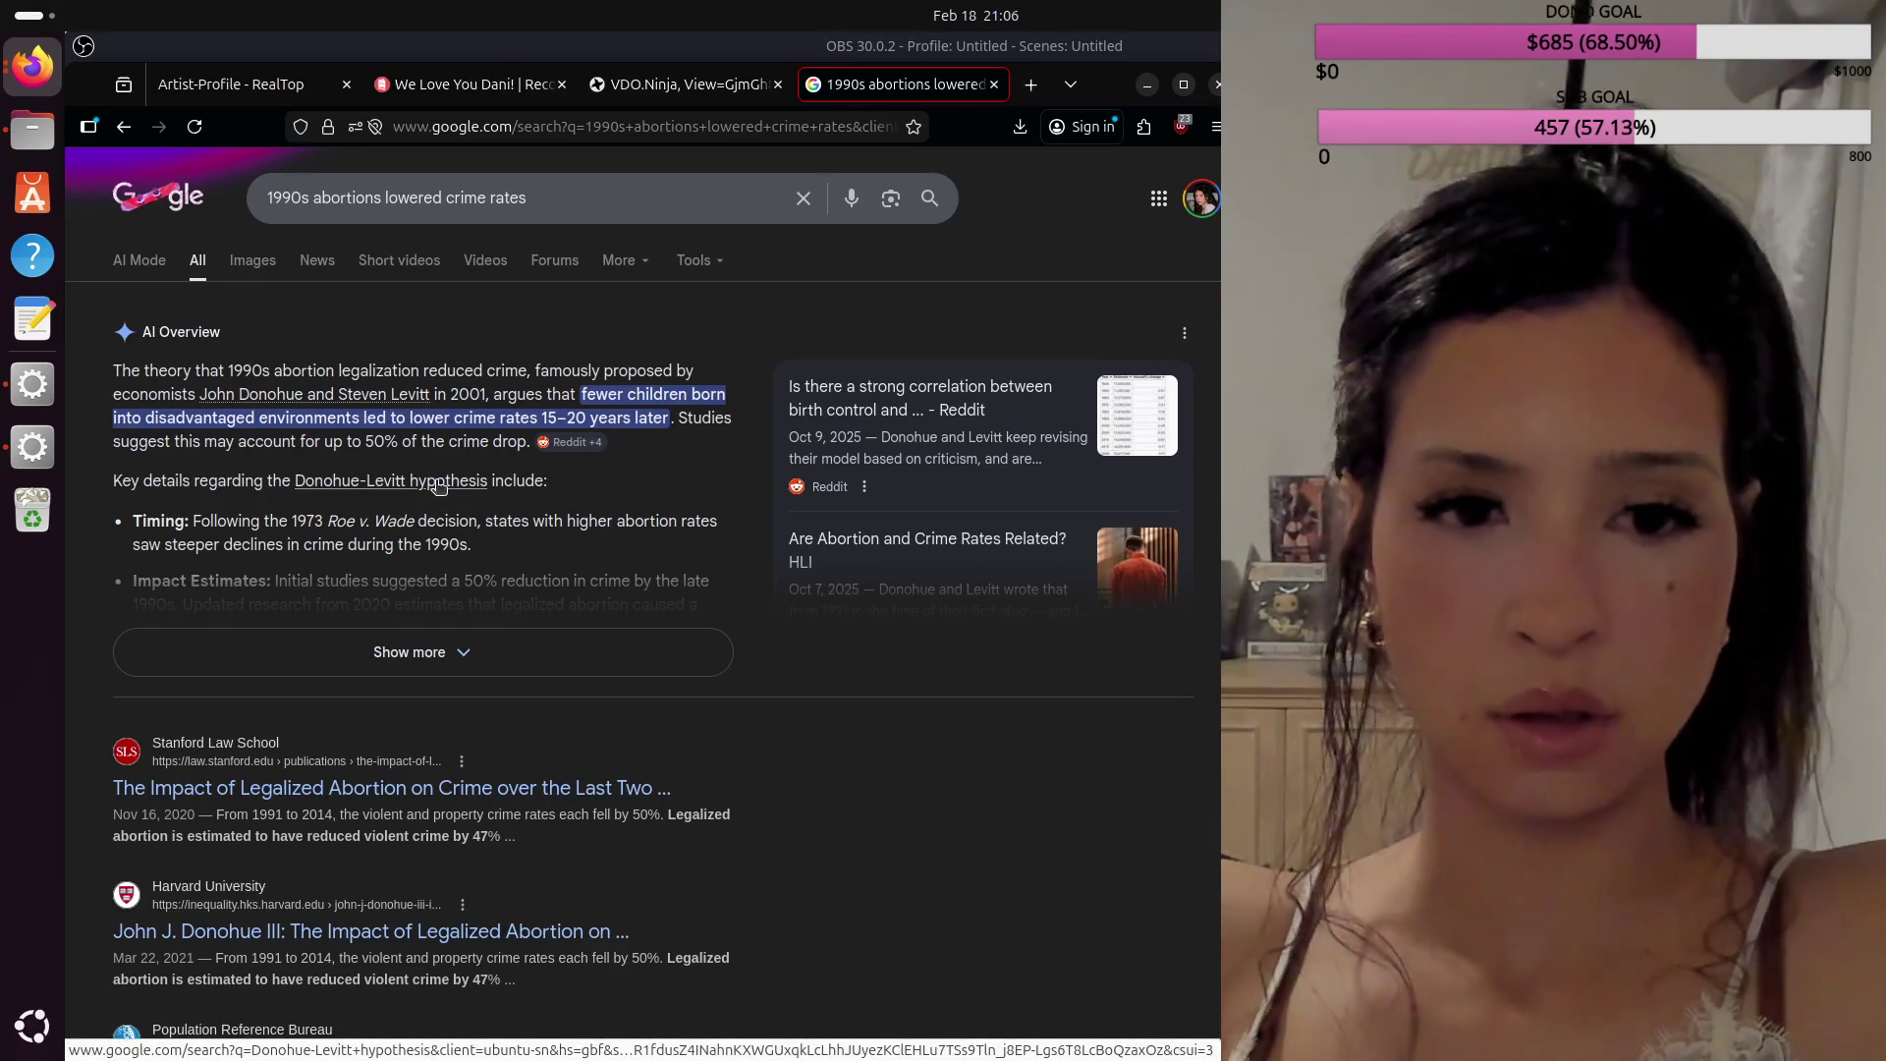
Step: Look up the Donohue-Levitt hypothesis and expand its full AI overview
click(439, 482)
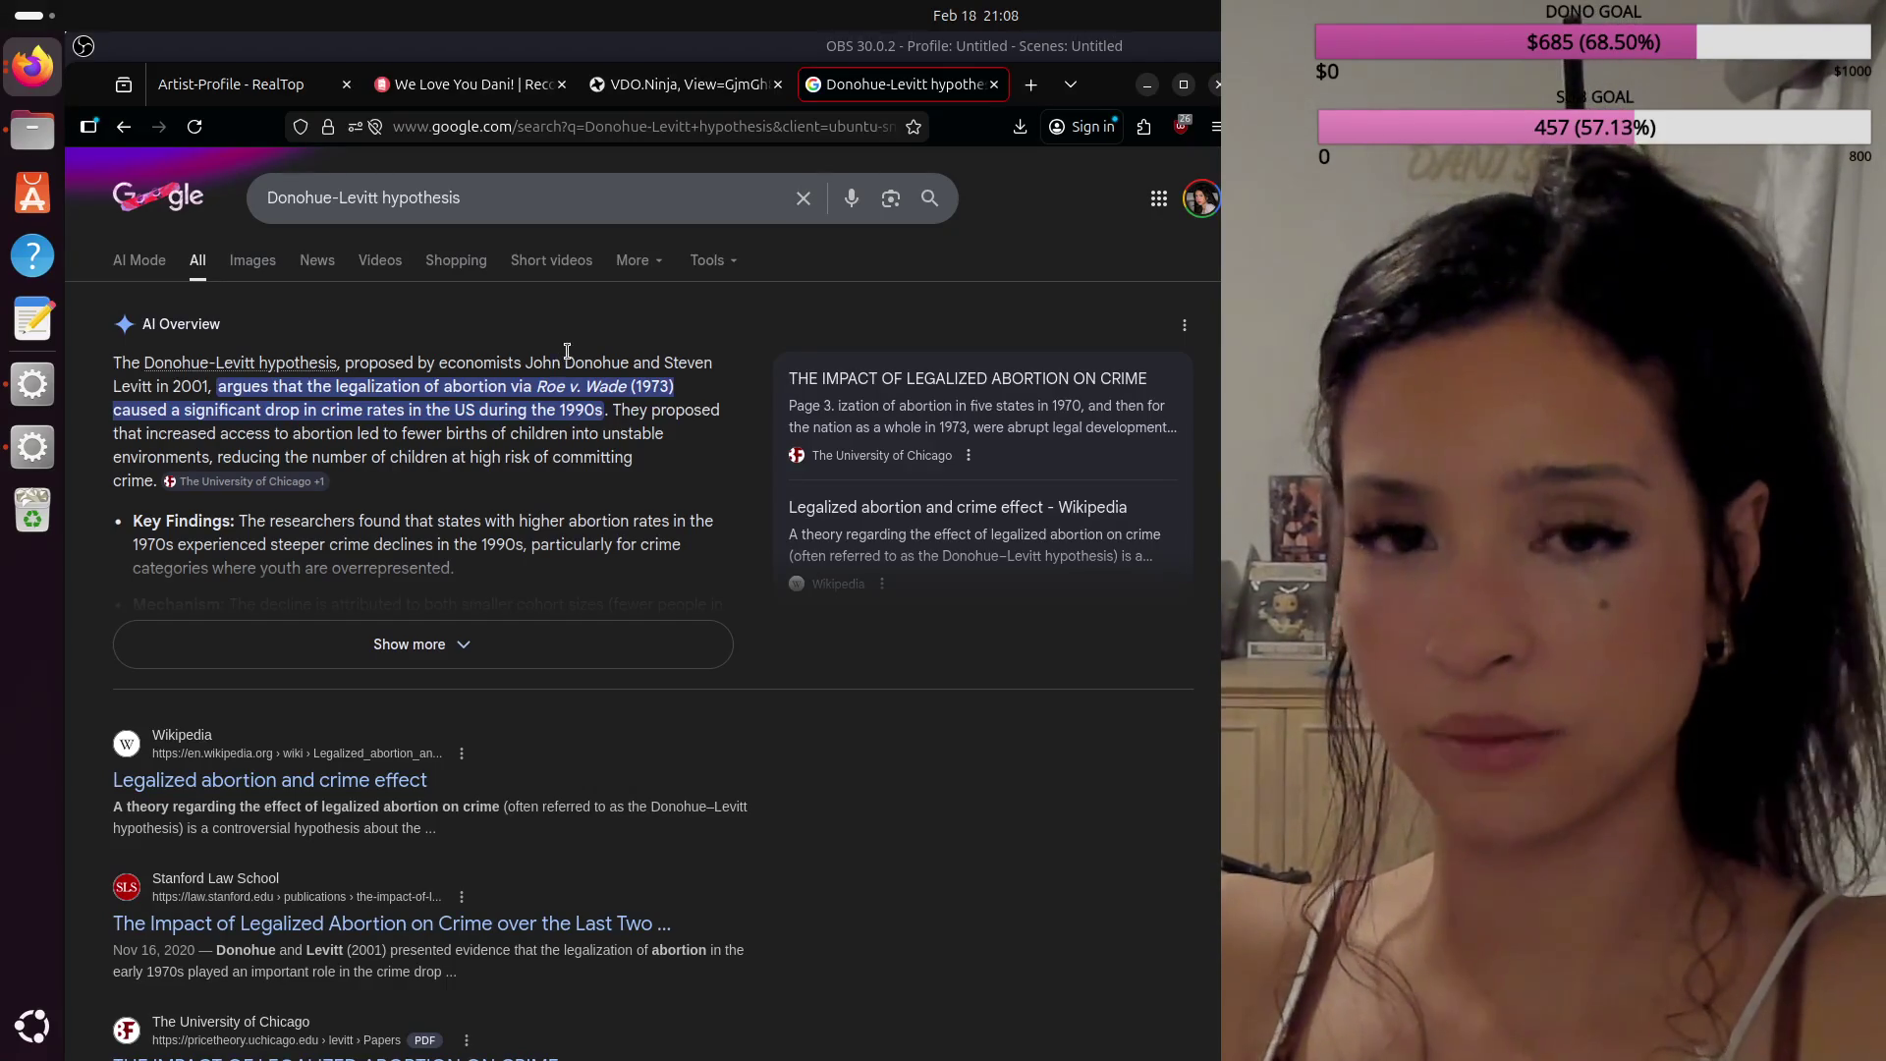
scroll(714, 577, down, 3)
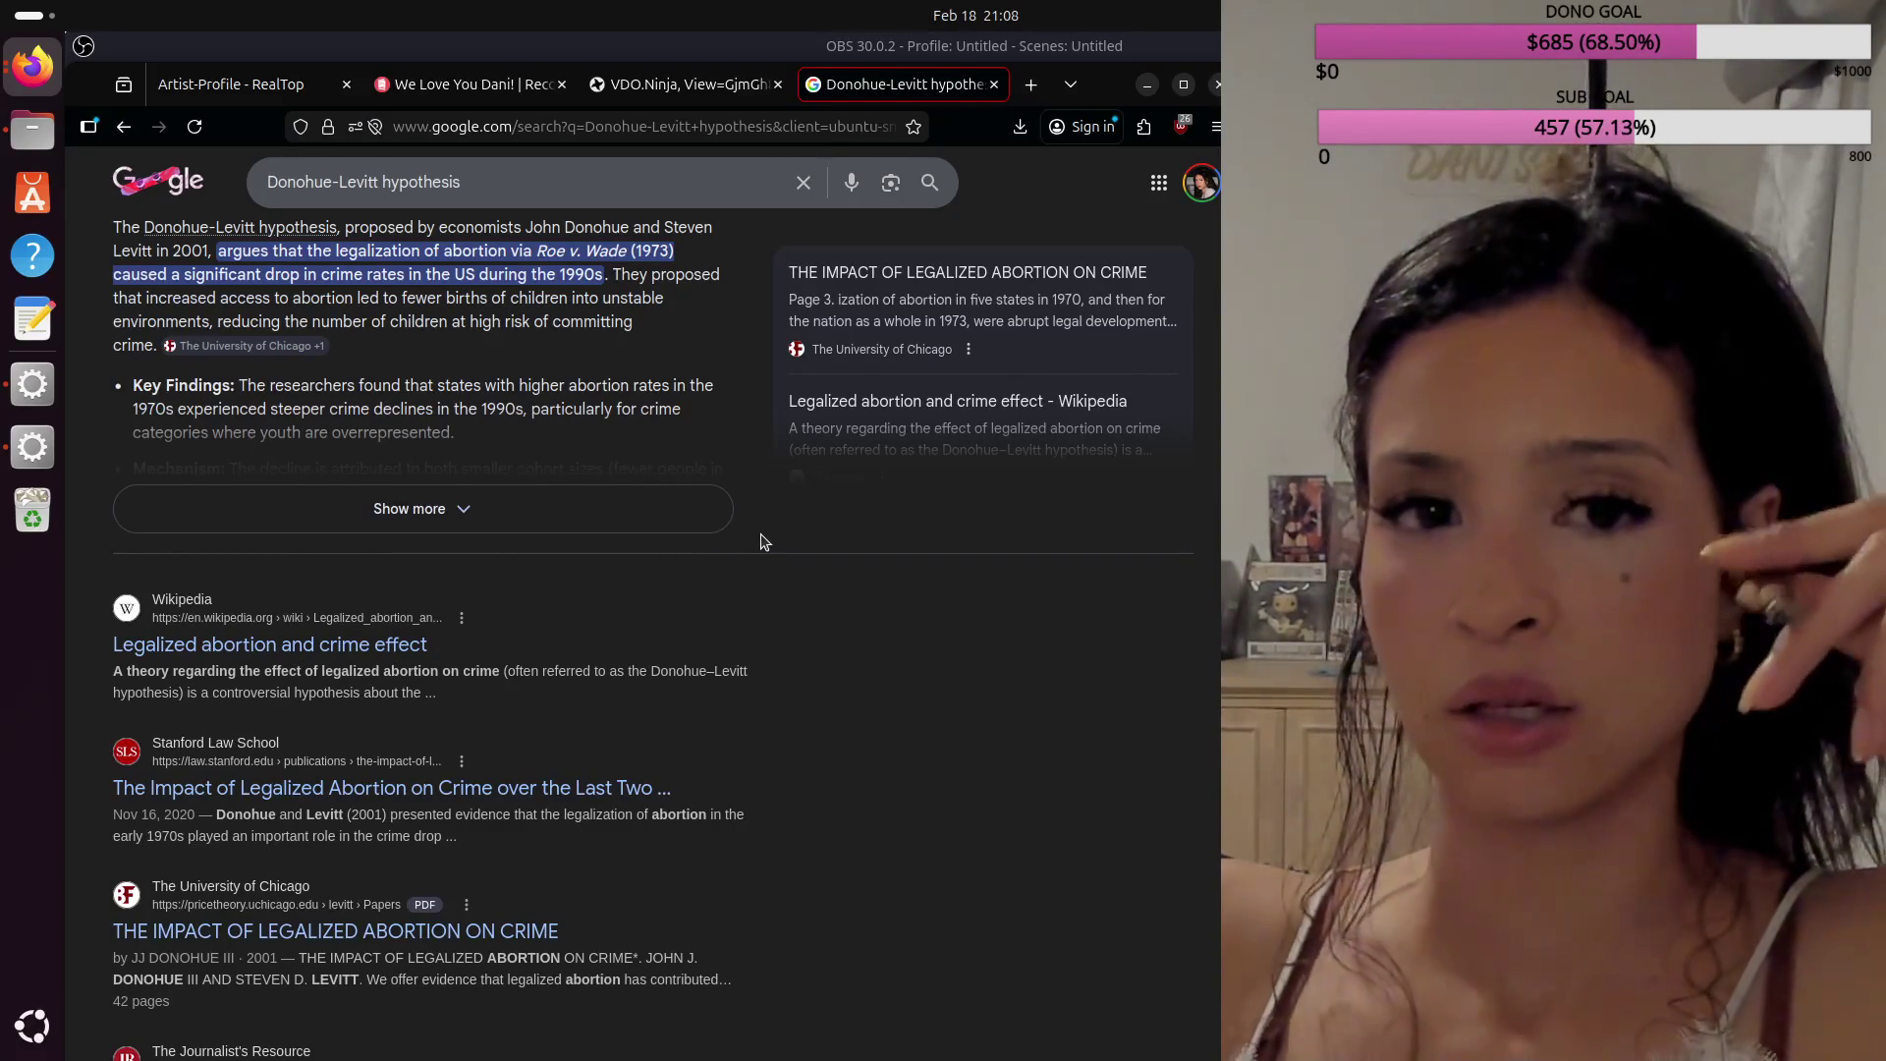
scroll(764, 541, up, 2)
click(457, 641)
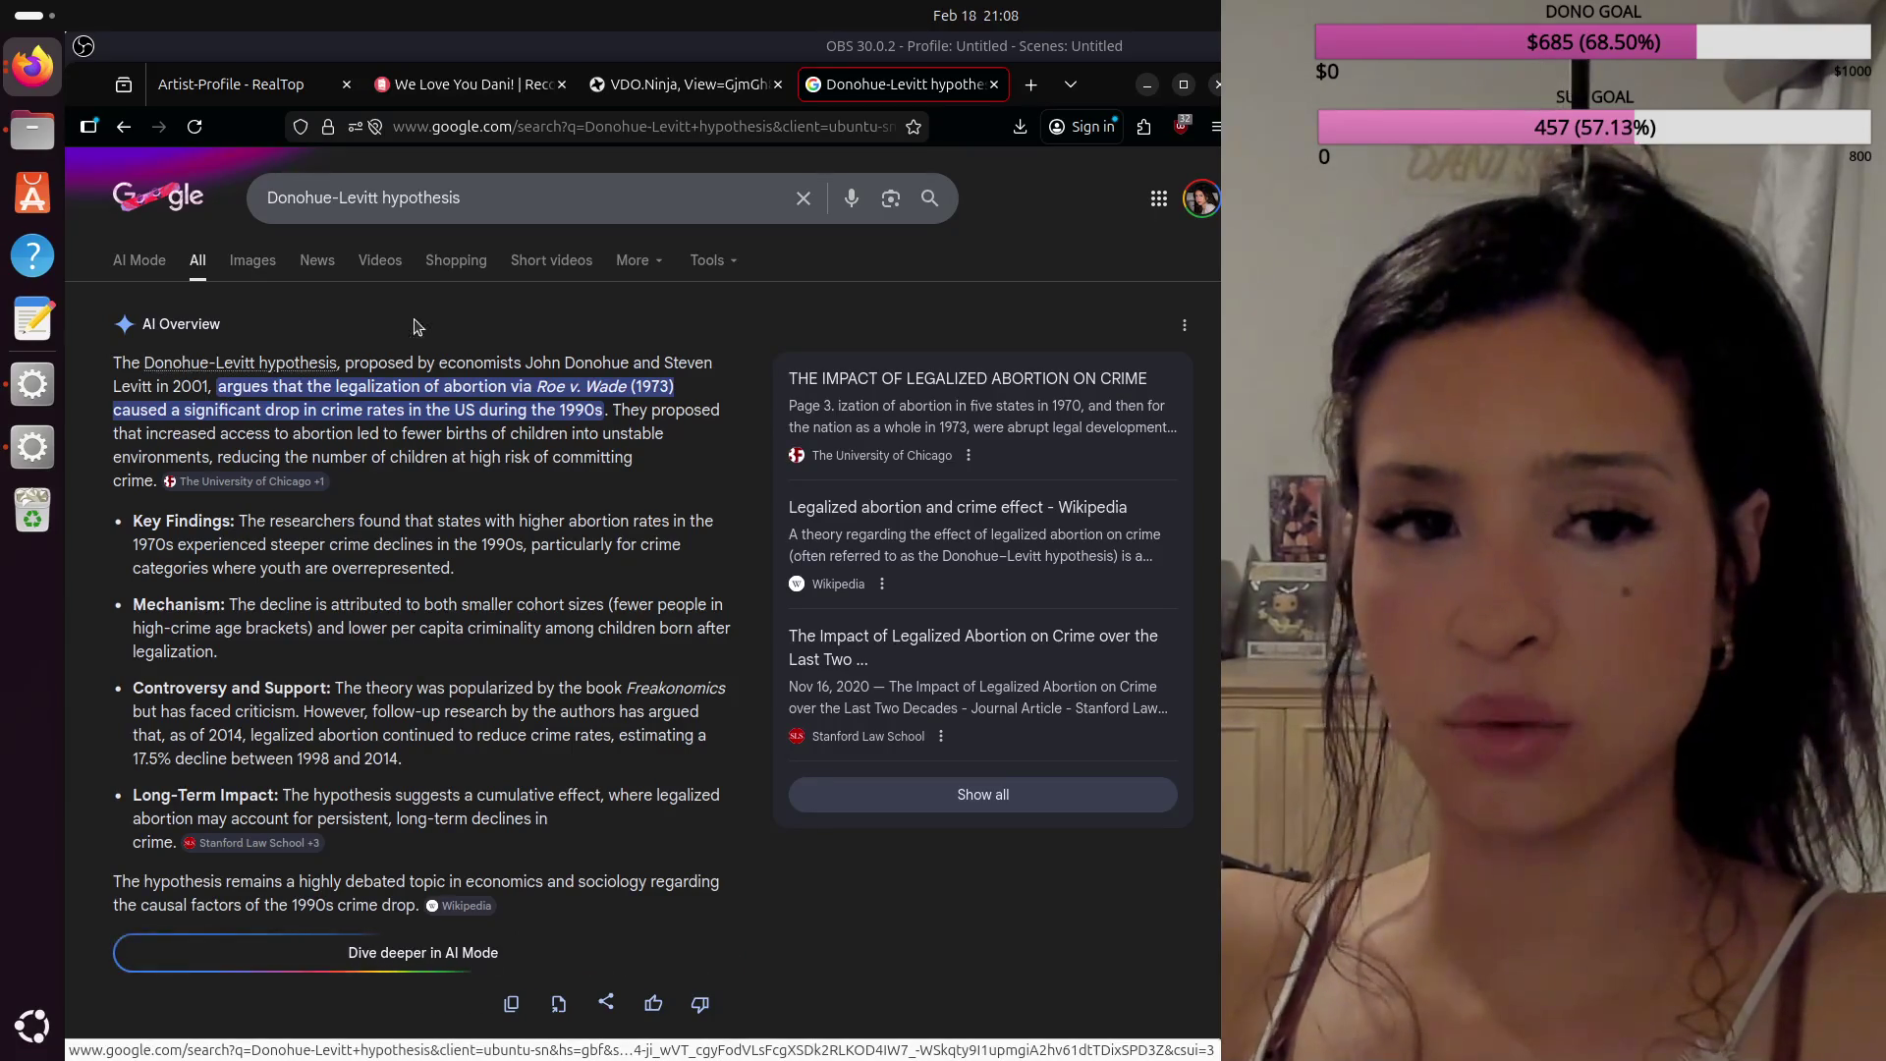
Step: Close the search tab and hide Screen Capture (PipeWire) in OBS Studio
click(994, 84)
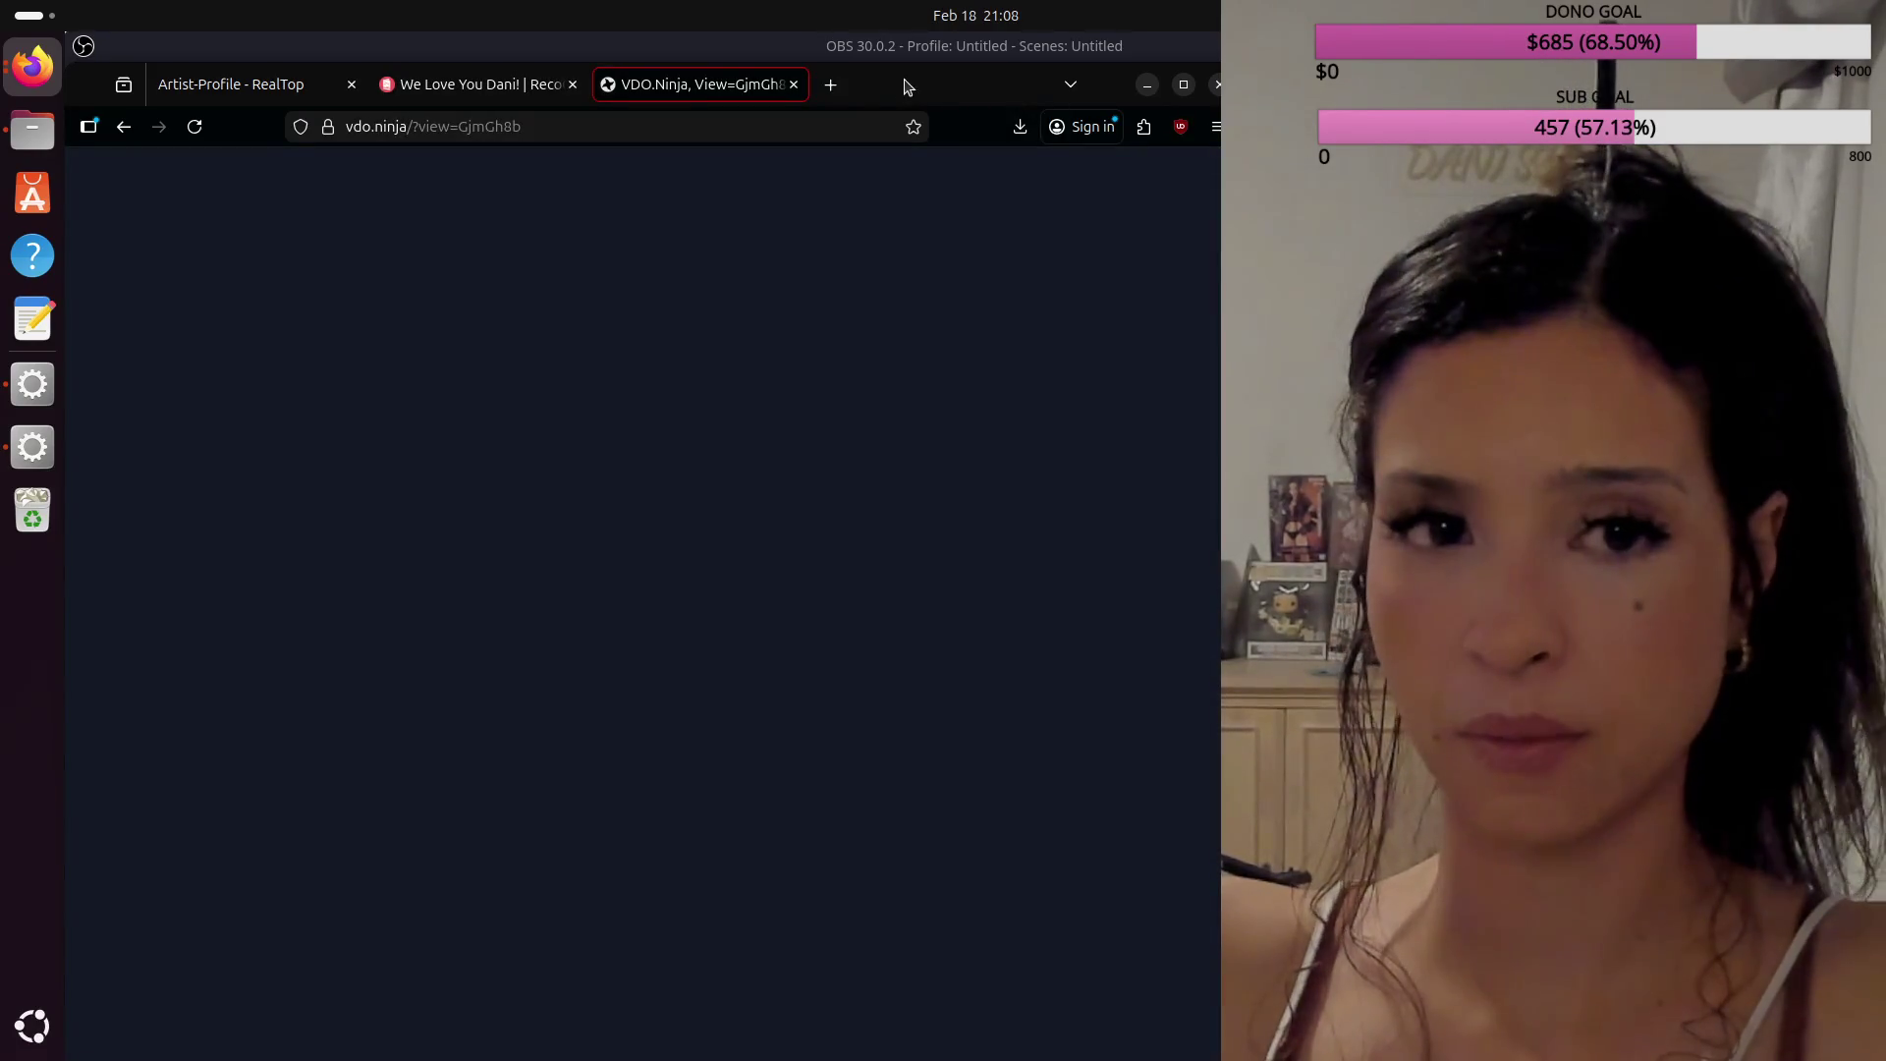
click(830, 87)
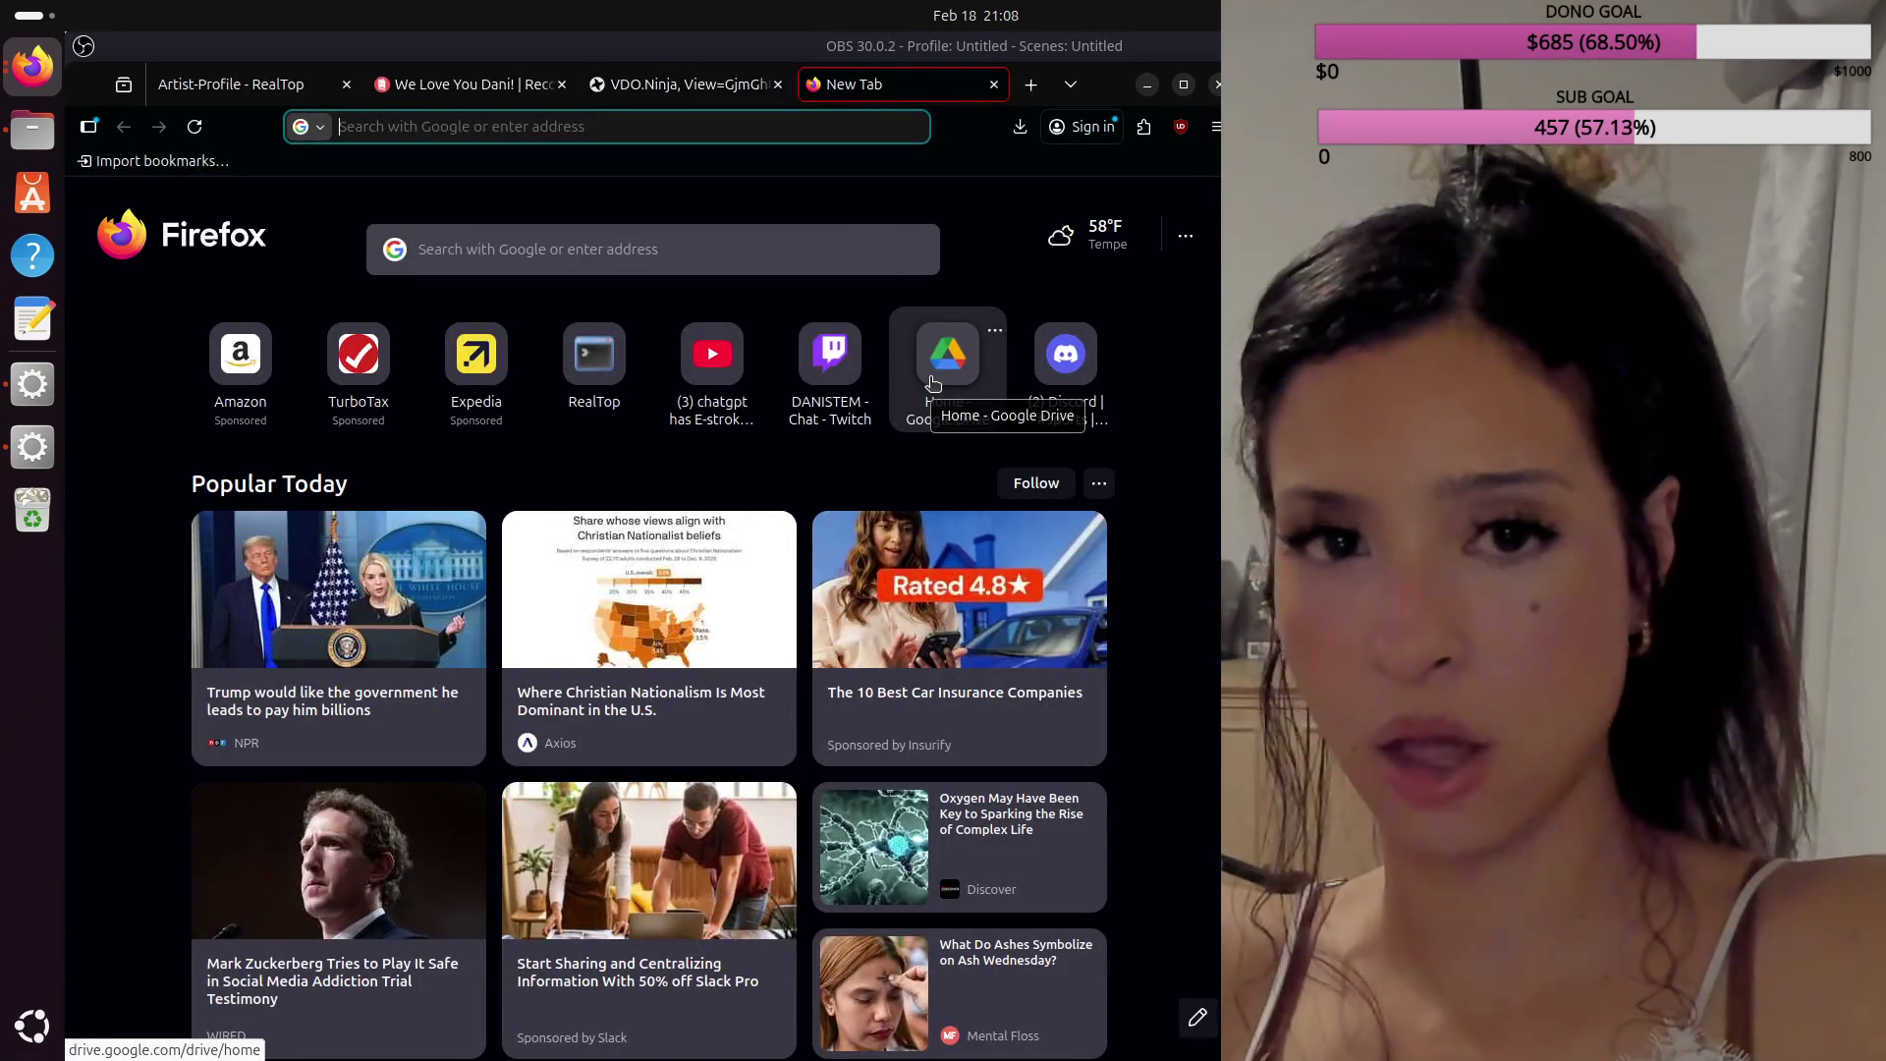
click(1148, 85)
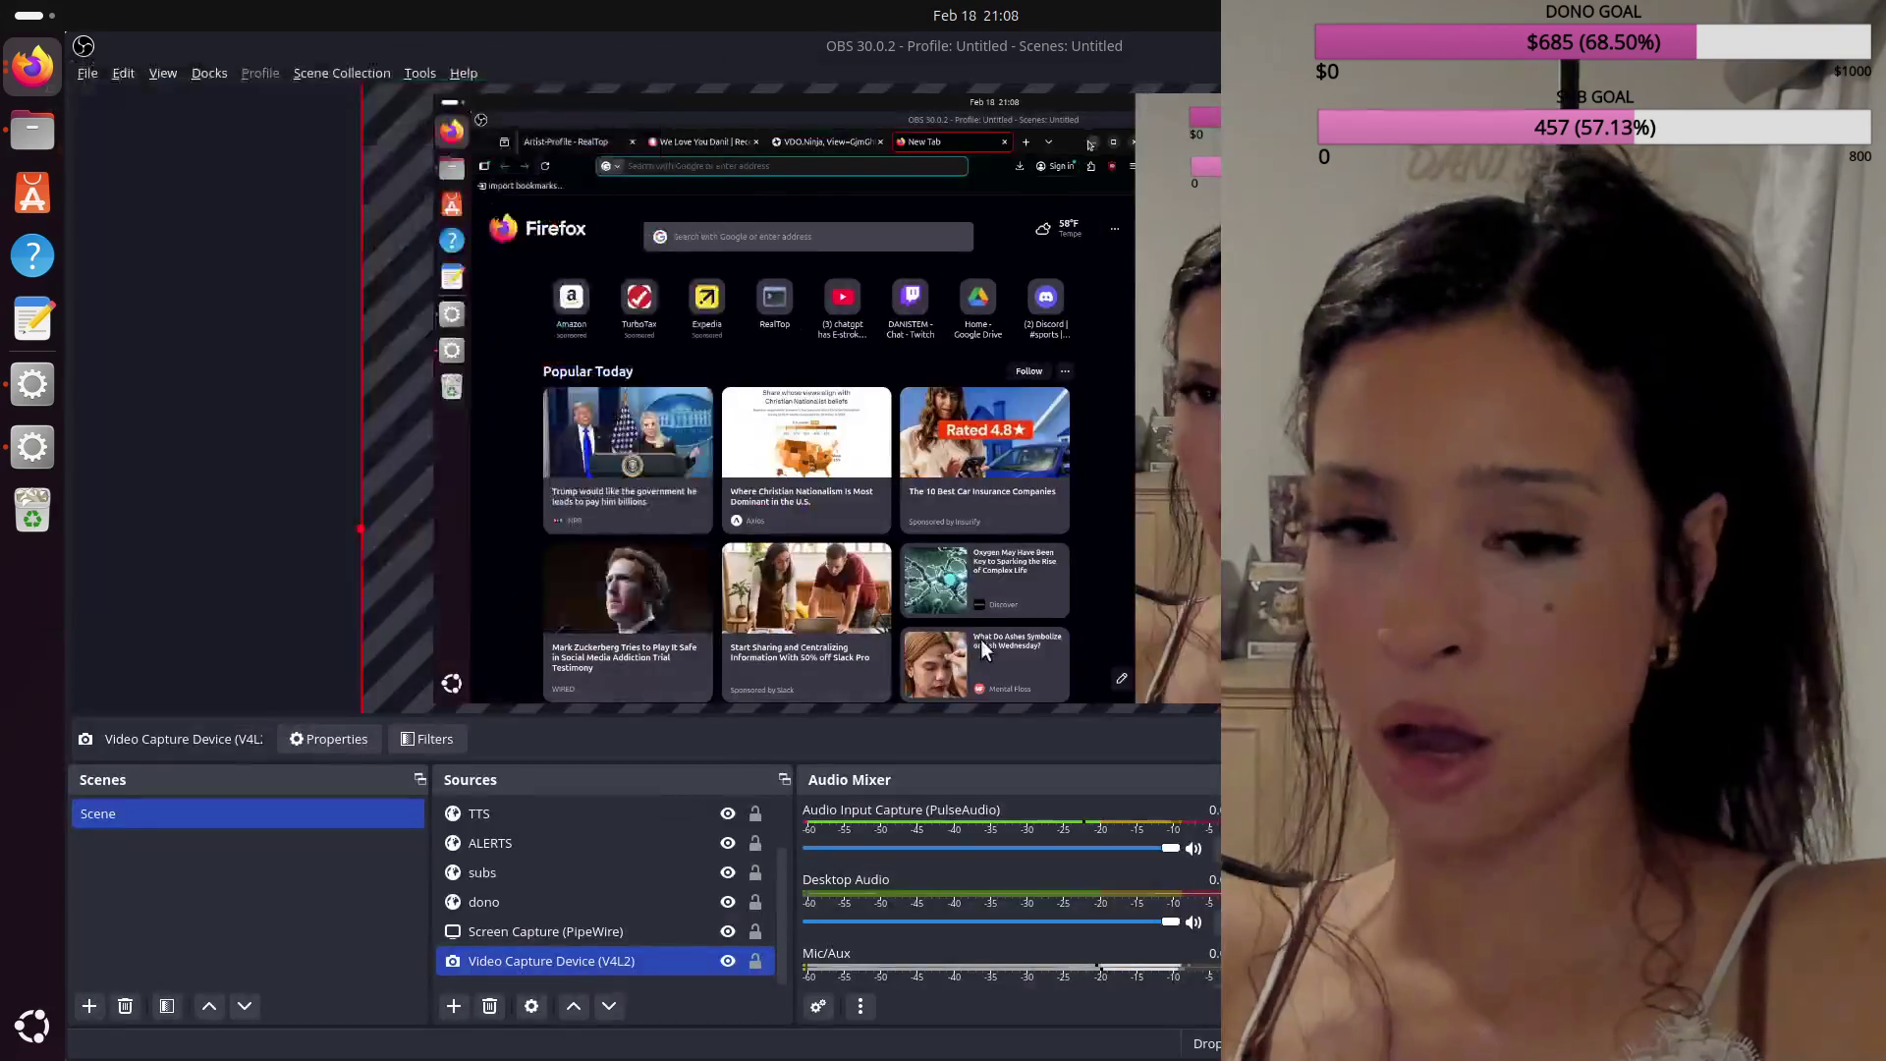
click(728, 933)
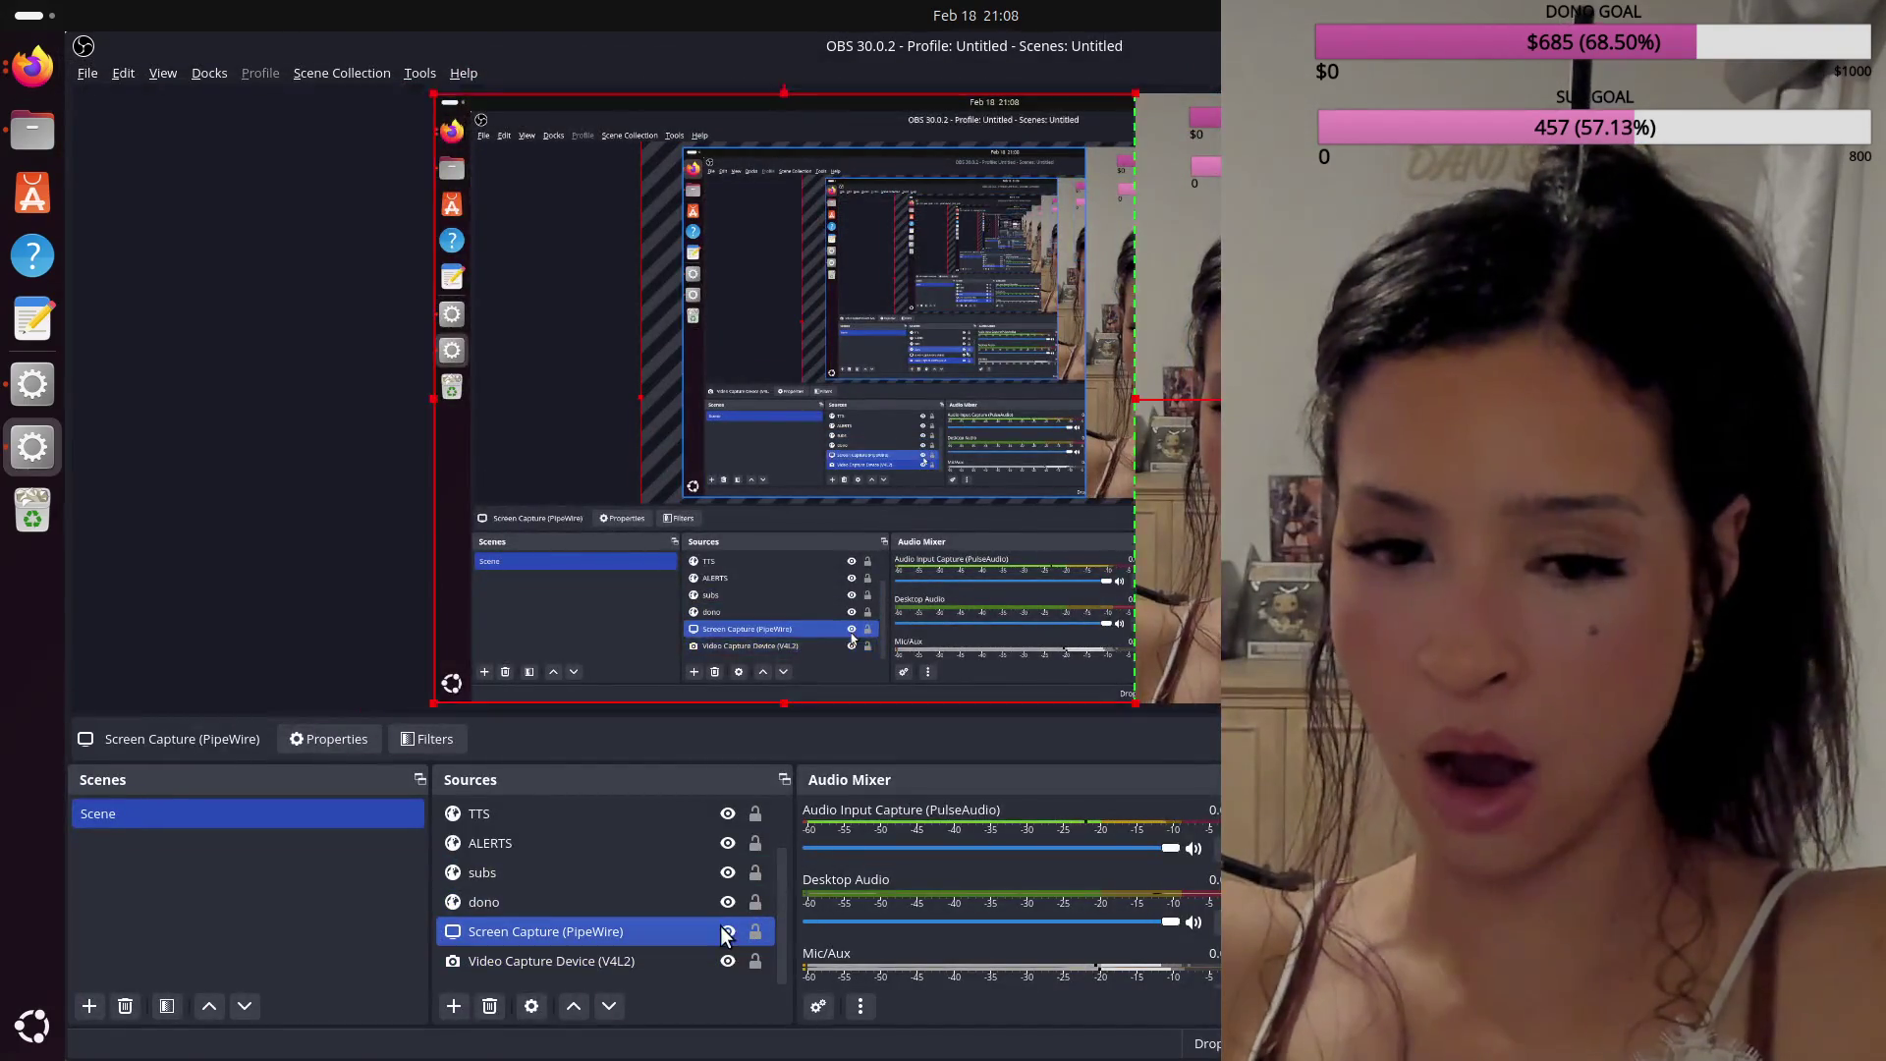